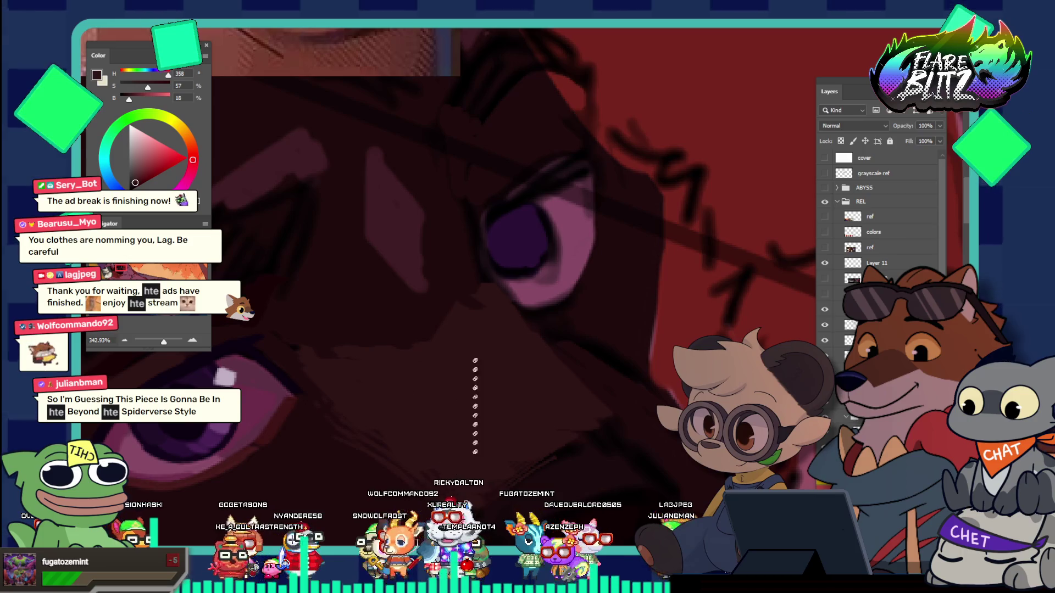
Step: Zoom in on the violet eye and sample a dark reddish-brown from the dog's face
{"action": "key", "text": "ctrl+0"}
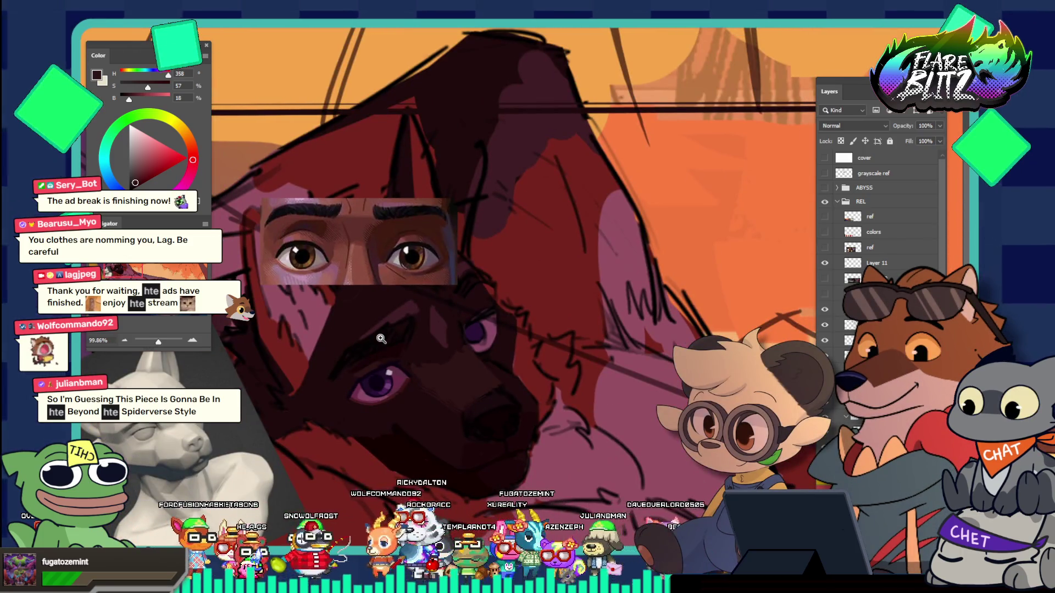
{"action": "left_click_drag", "start_coordinate": [363, 224], "coordinate": [431, 280]}
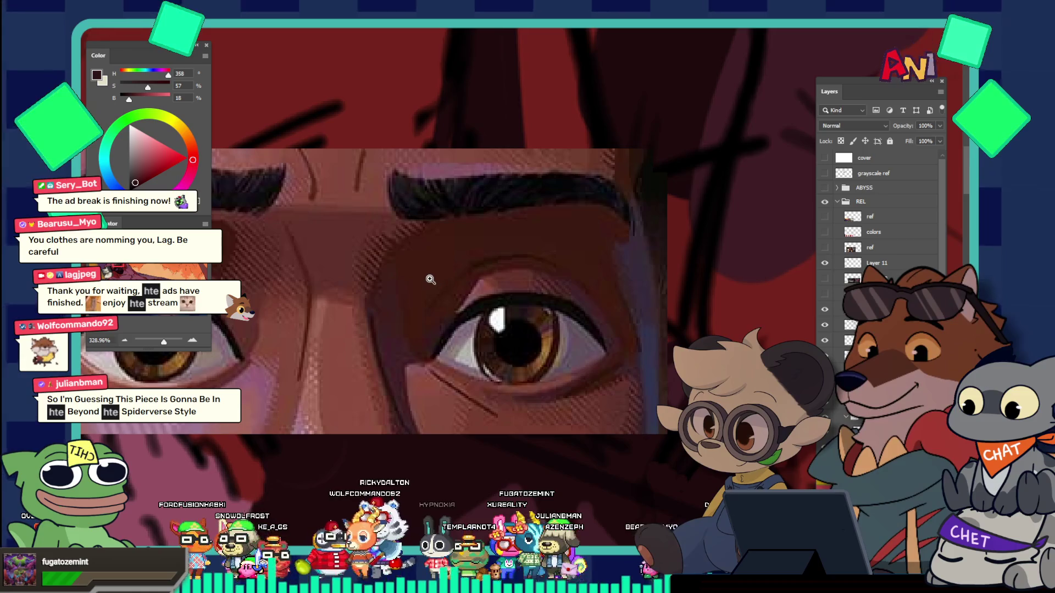
{"action": "key", "text": "ctrl+0"}
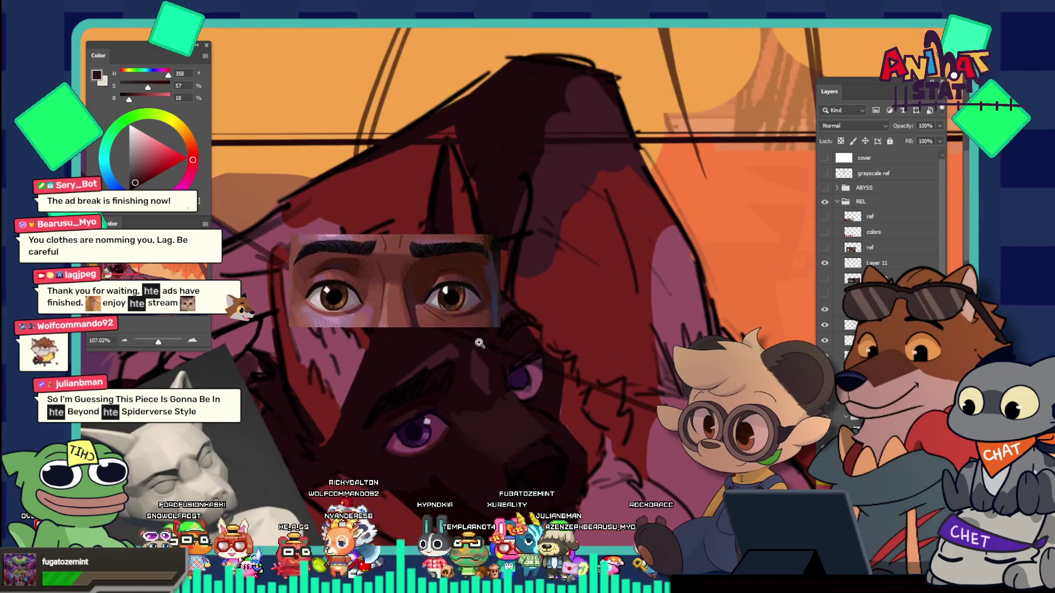
{"action": "left_click_drag", "start_coordinate": [482, 341], "coordinate": [494, 353]}
{"action": "left_click_drag", "start_coordinate": [474, 307], "coordinate": [385, 276]}
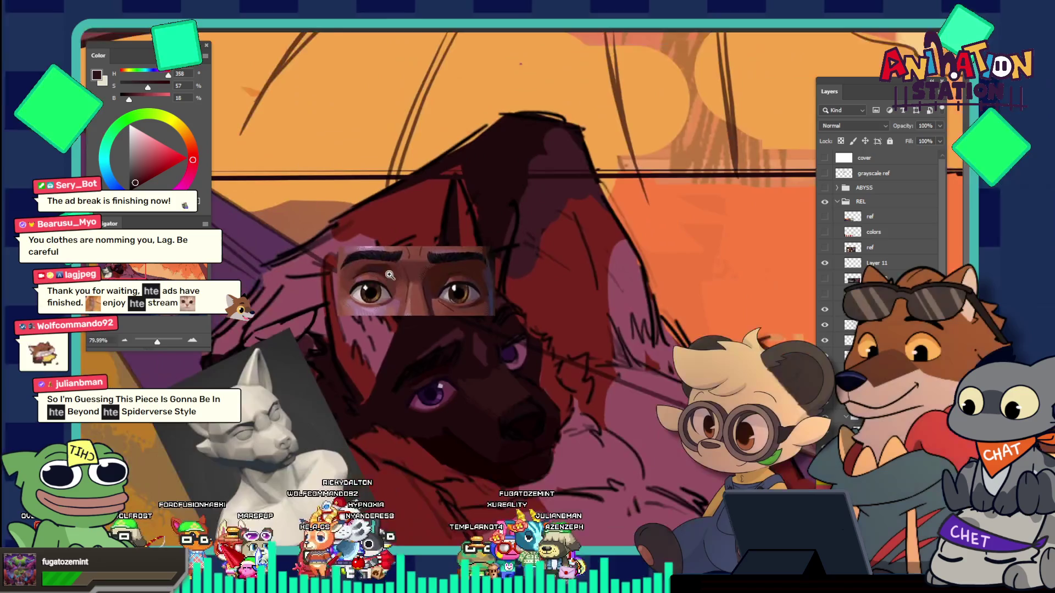
{"action": "left_click_drag", "start_coordinate": [512, 387], "coordinate": [532, 369]}
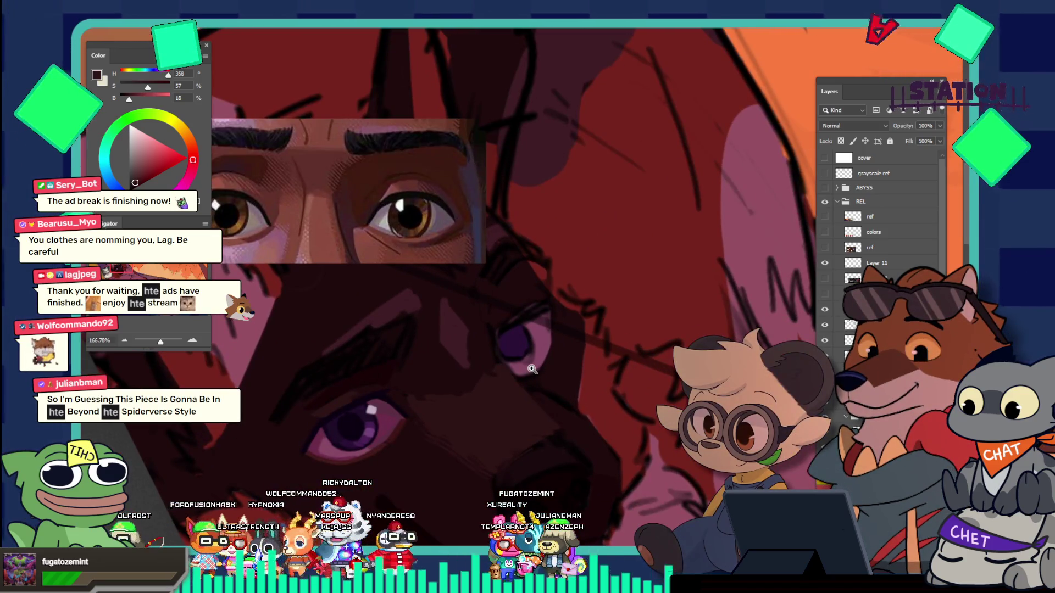
{"action": "left_click_drag", "start_coordinate": [467, 398], "coordinate": [505, 391]}
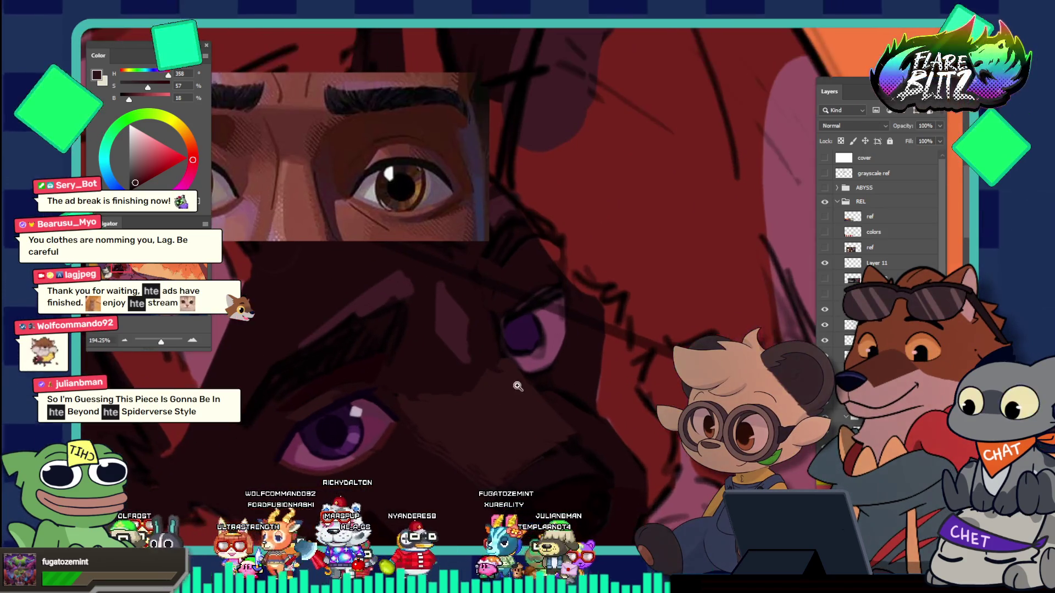
{"action": "left_click", "coordinate": [492, 407]}
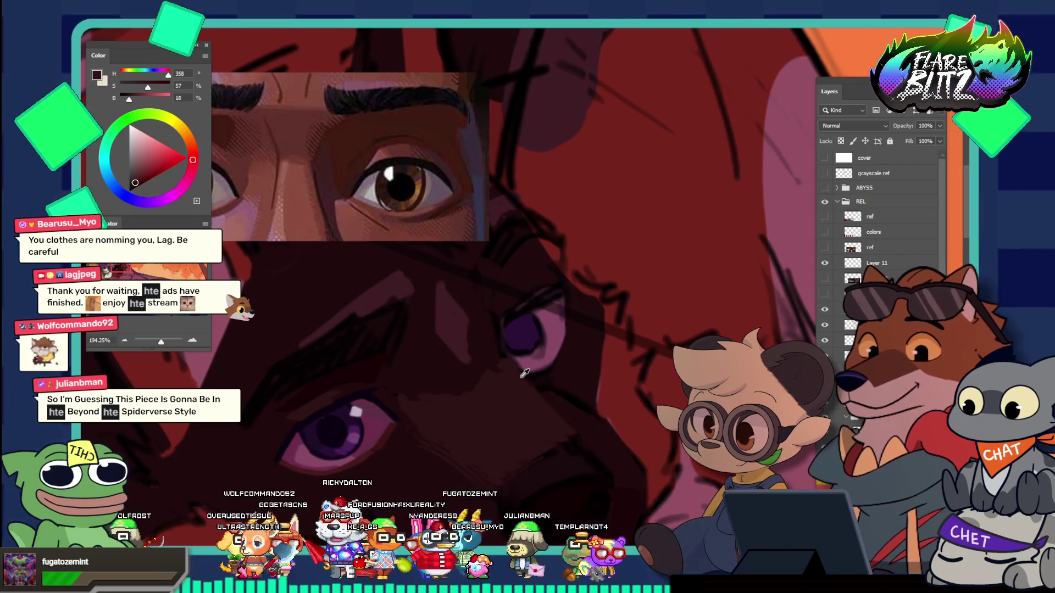
Step: Nudge the sampled colour's hue, saturation and brightness slightly in the Color panel
{"action": "left_click", "coordinate": [139, 177]}
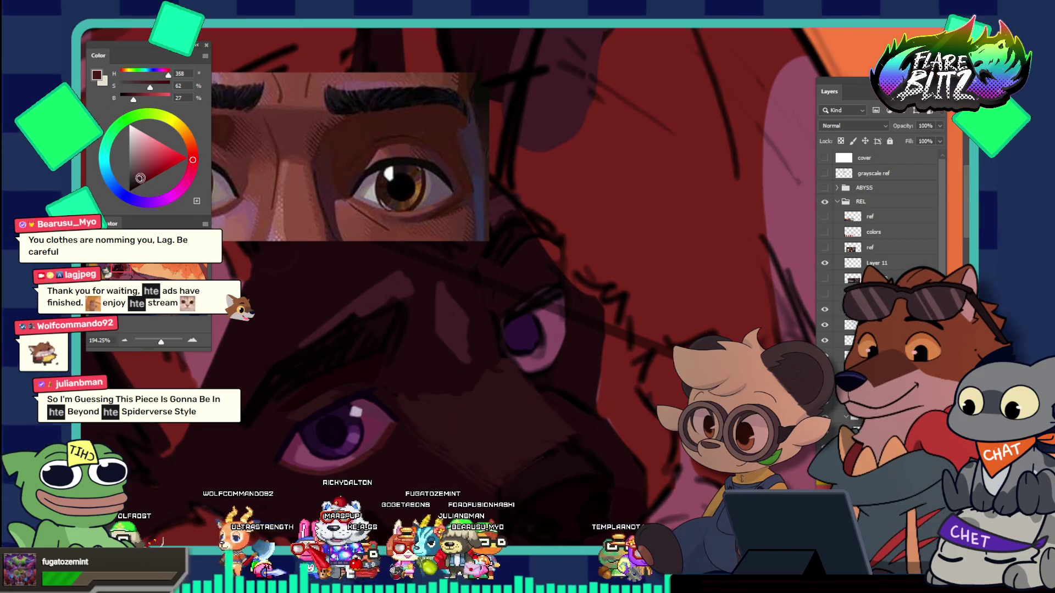
{"action": "left_click", "coordinate": [193, 156]}
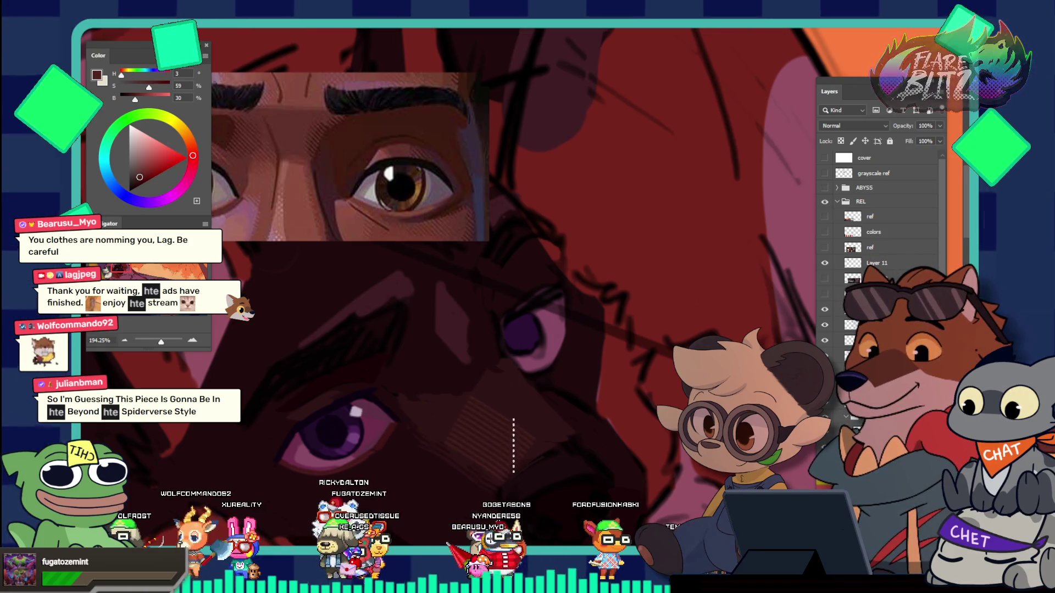
{"action": "left_click", "coordinate": [533, 379], "text": "alt"}
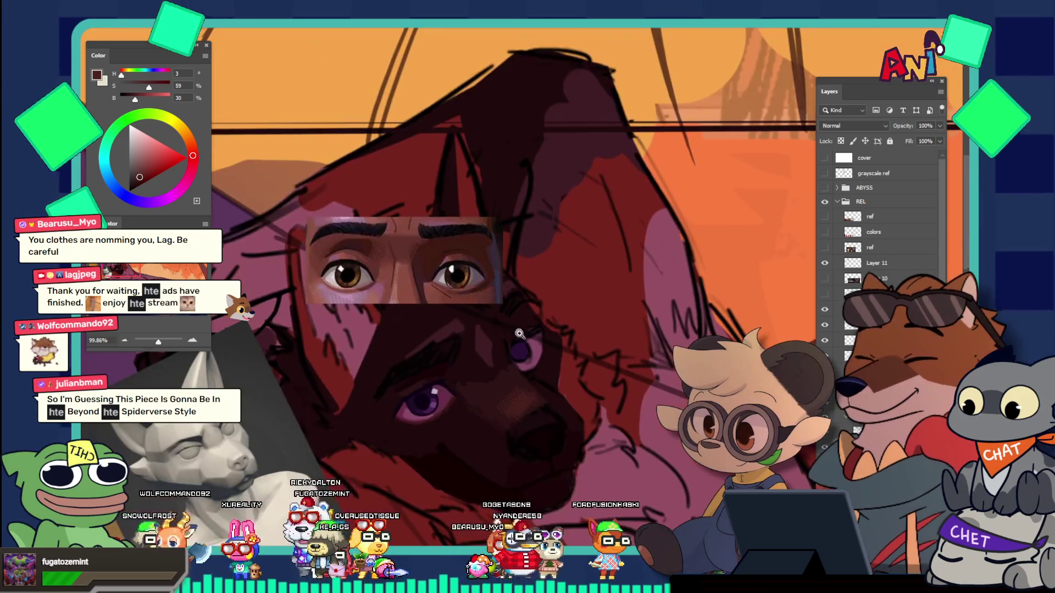
{"action": "left_click", "coordinate": [530, 372]}
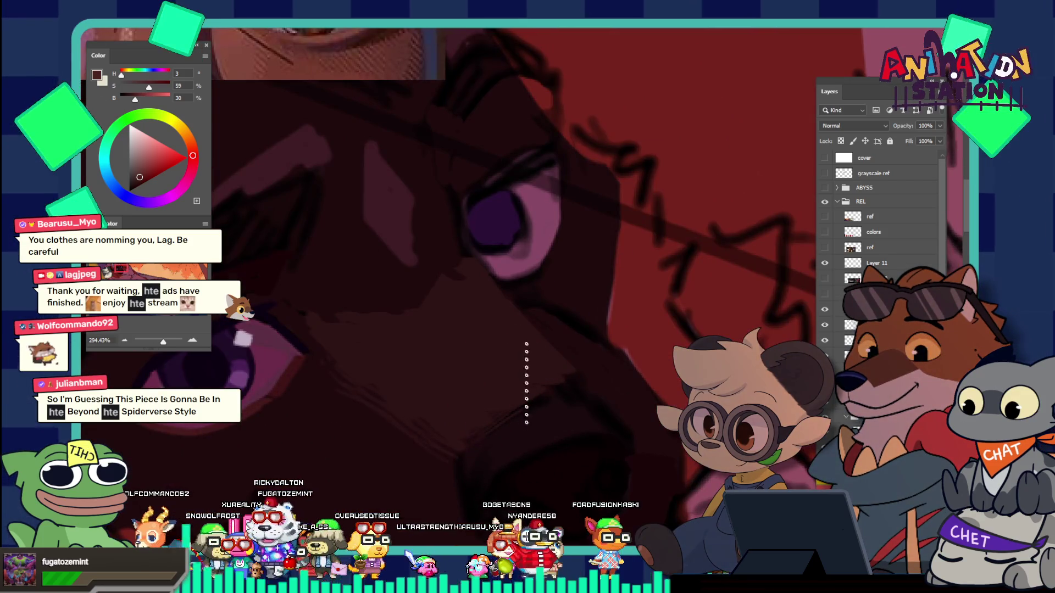
Step: Choose a hatch brush and paint a vertical hatched stroke on the muzzle
{"action": "key", "text": "F5"}
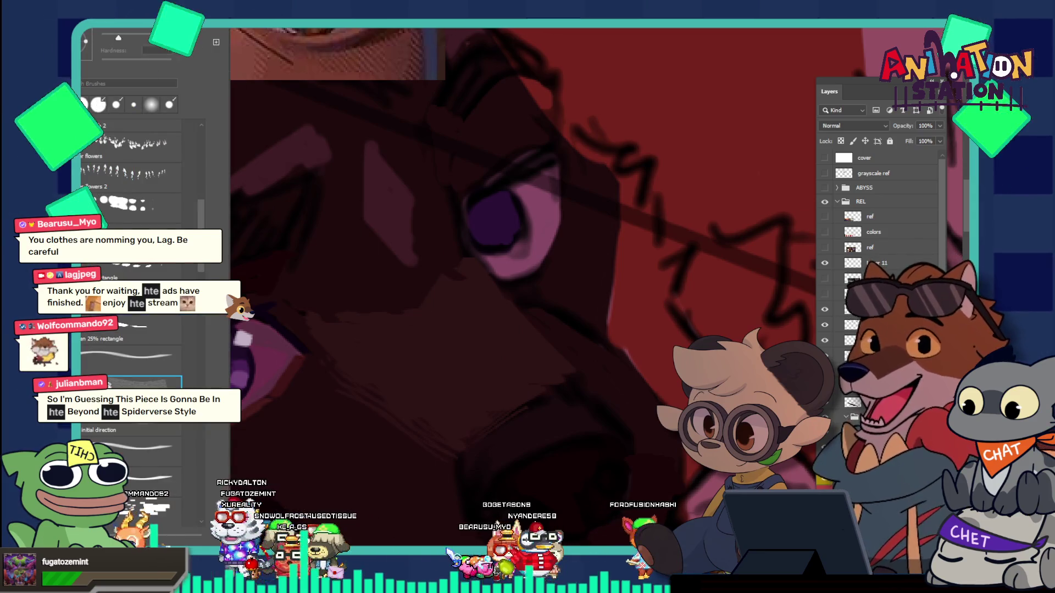
{"action": "key", "text": "F5"}
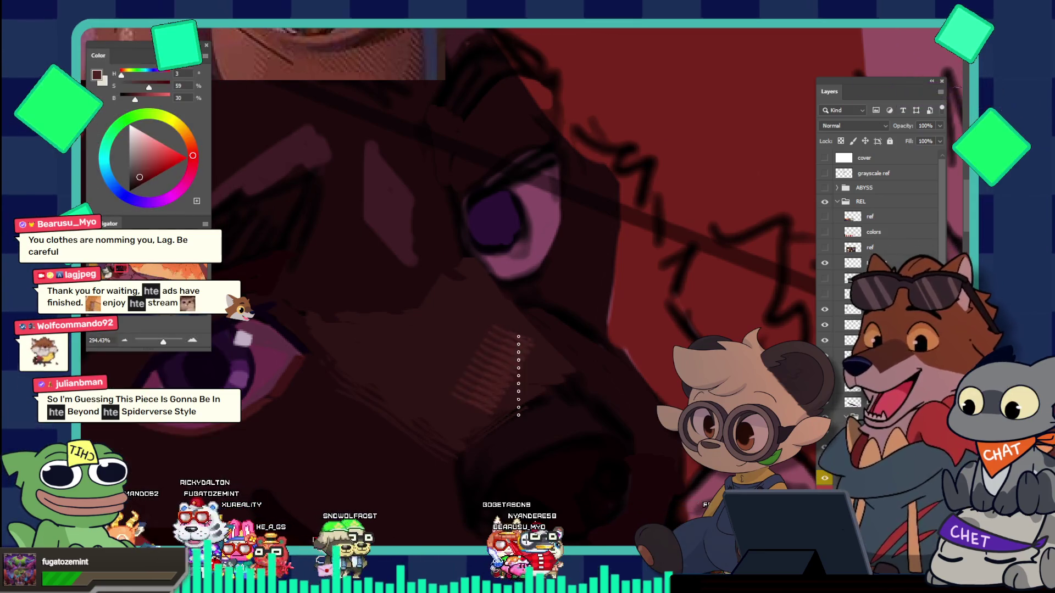
{"action": "left_click_drag", "start_coordinate": [494, 319], "coordinate": [497, 386]}
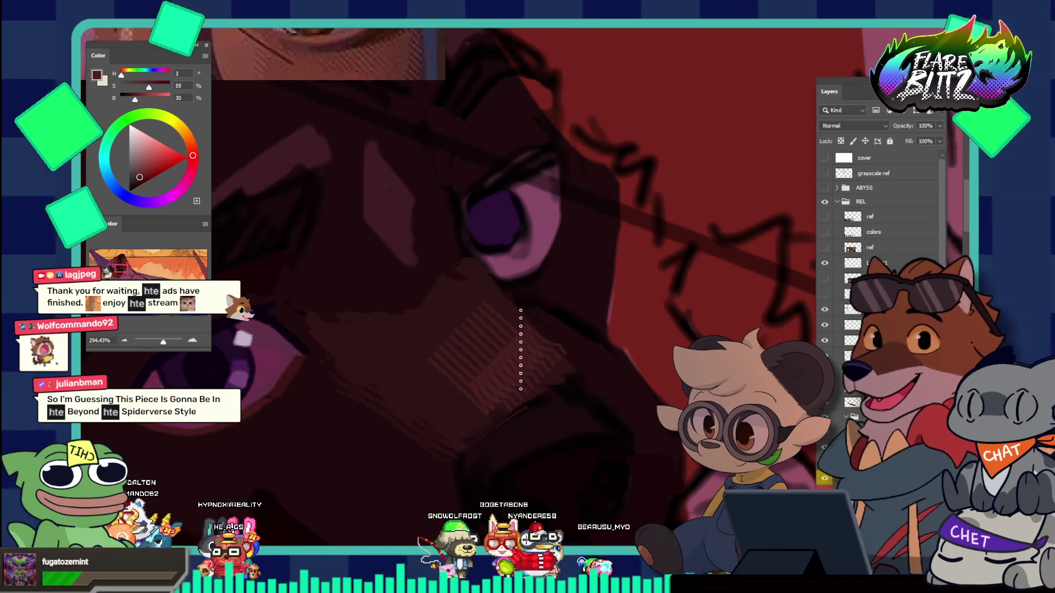
{"action": "key", "text": "z"}
{"action": "left_click_drag", "start_coordinate": [540, 277], "coordinate": [464, 260]}
{"action": "left_click_drag", "start_coordinate": [534, 316], "coordinate": [564, 348]}
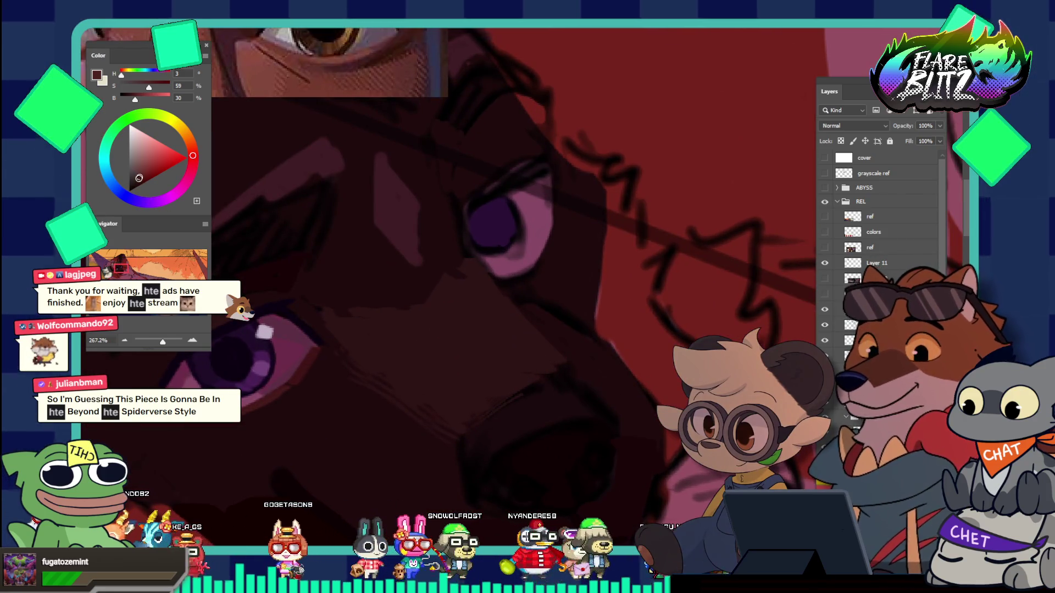
Step: Make the colour richer and darker, then add lighter hatching down the muzzle
{"action": "left_click", "coordinate": [137, 177]}
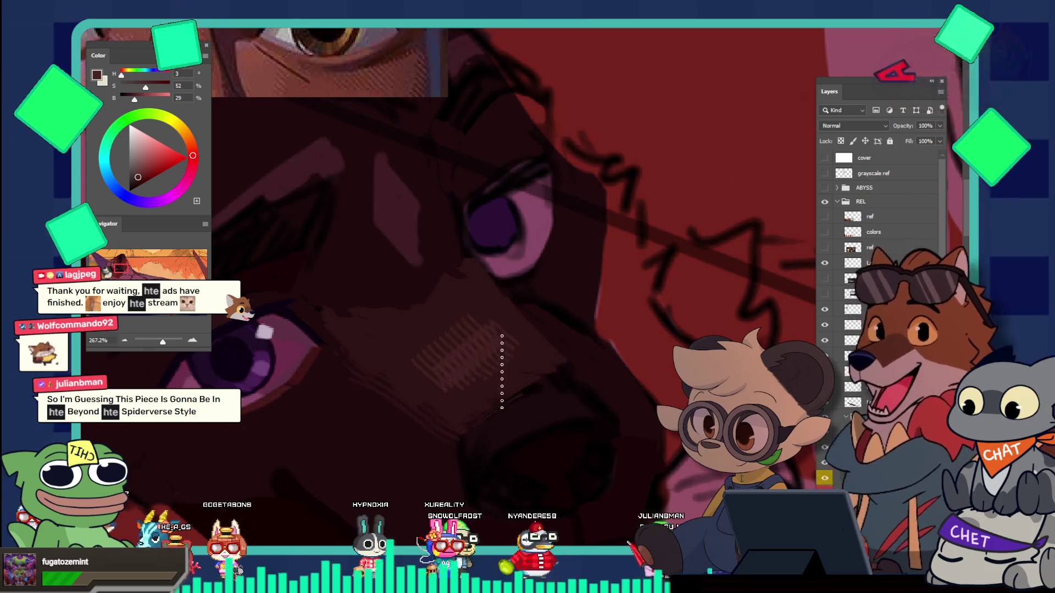
{"action": "left_click", "coordinate": [139, 179]}
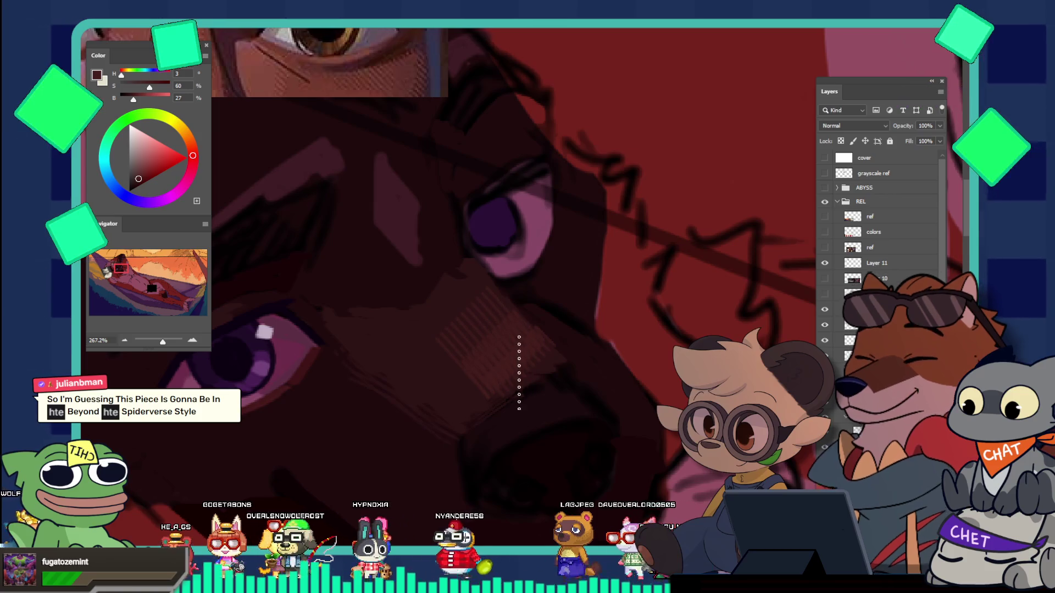
{"action": "left_click_drag", "start_coordinate": [513, 348], "coordinate": [455, 275]}
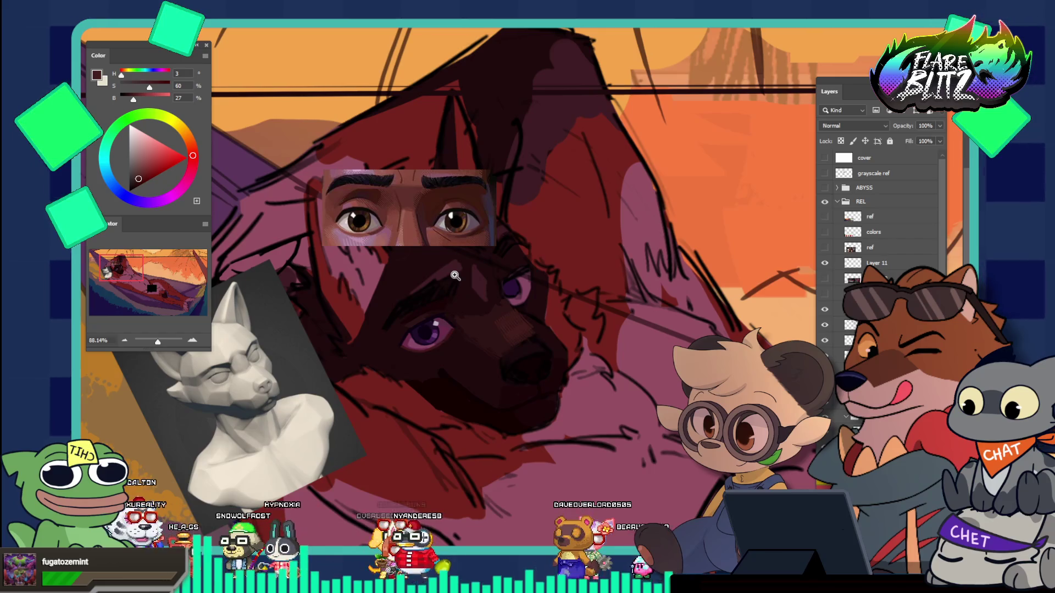
{"action": "left_click_drag", "start_coordinate": [522, 318], "coordinate": [565, 365]}
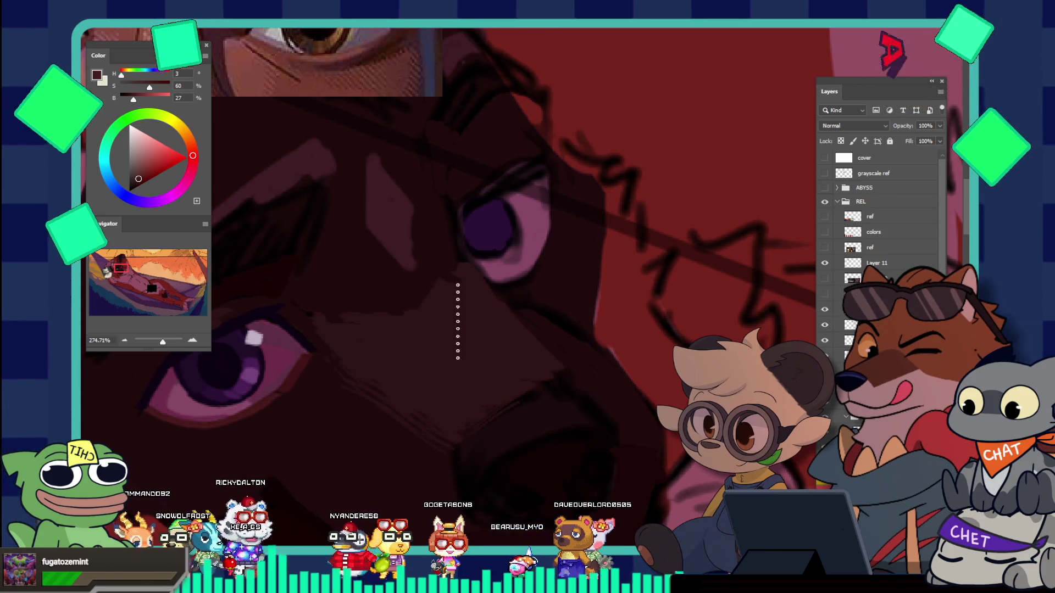
{"action": "left_click_drag", "start_coordinate": [478, 339], "coordinate": [461, 311]}
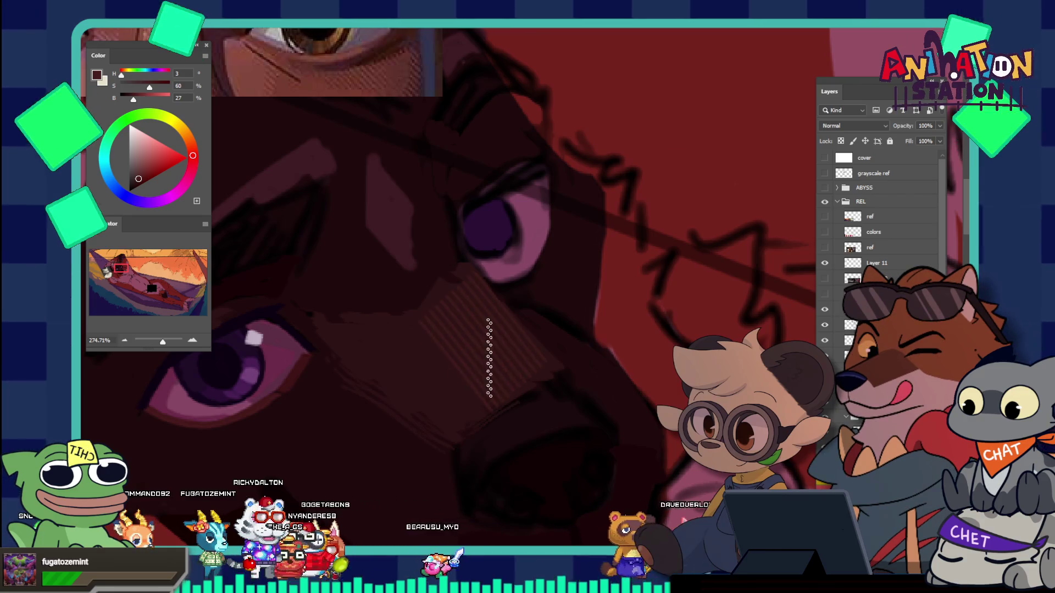
{"action": "left_click_drag", "start_coordinate": [492, 374], "coordinate": [447, 273]}
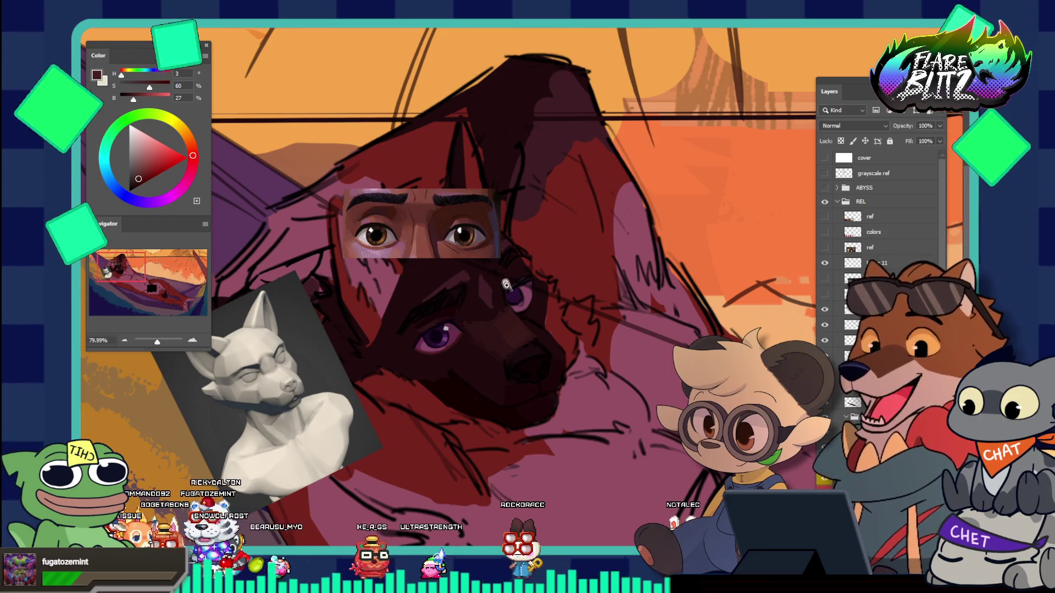
{"action": "left_click", "coordinate": [511, 335]}
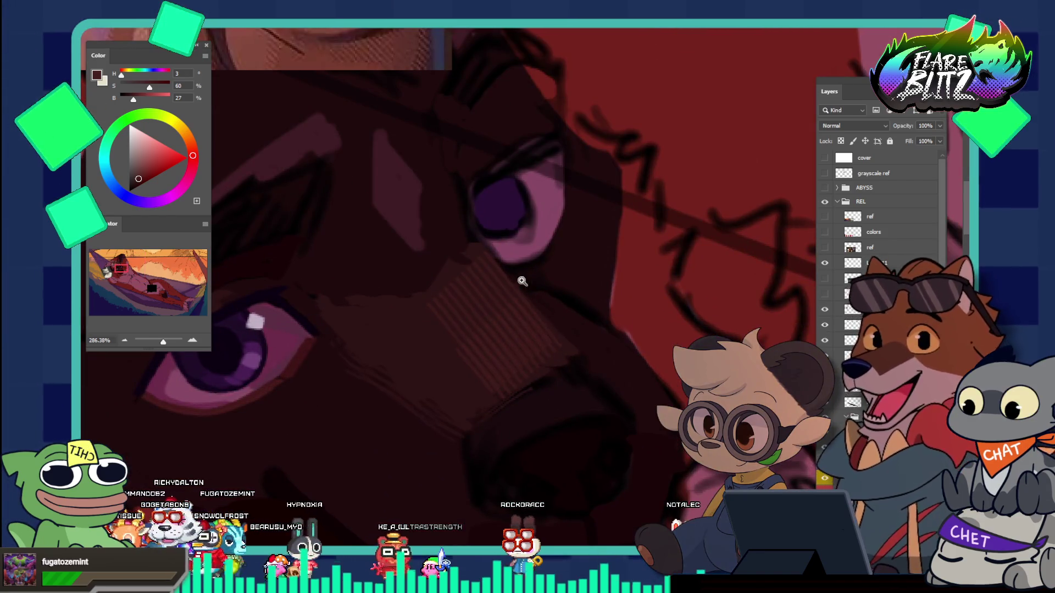
Step: Add faint diagonal hatching around the nose in a darker tone, undoing the last strokes
{"action": "key", "text": "F5"}
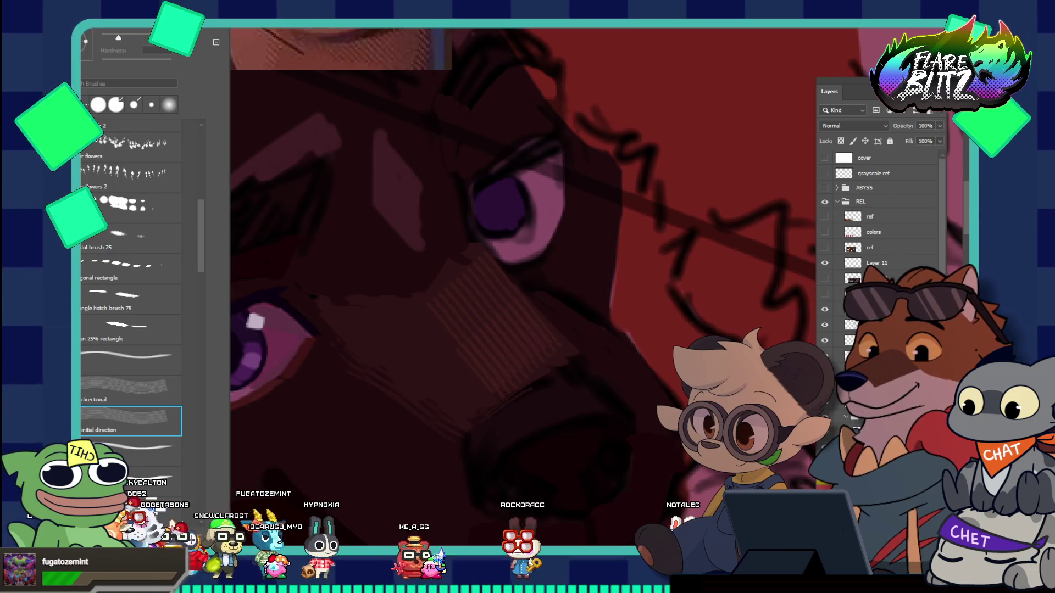
{"action": "key", "text": "F5"}
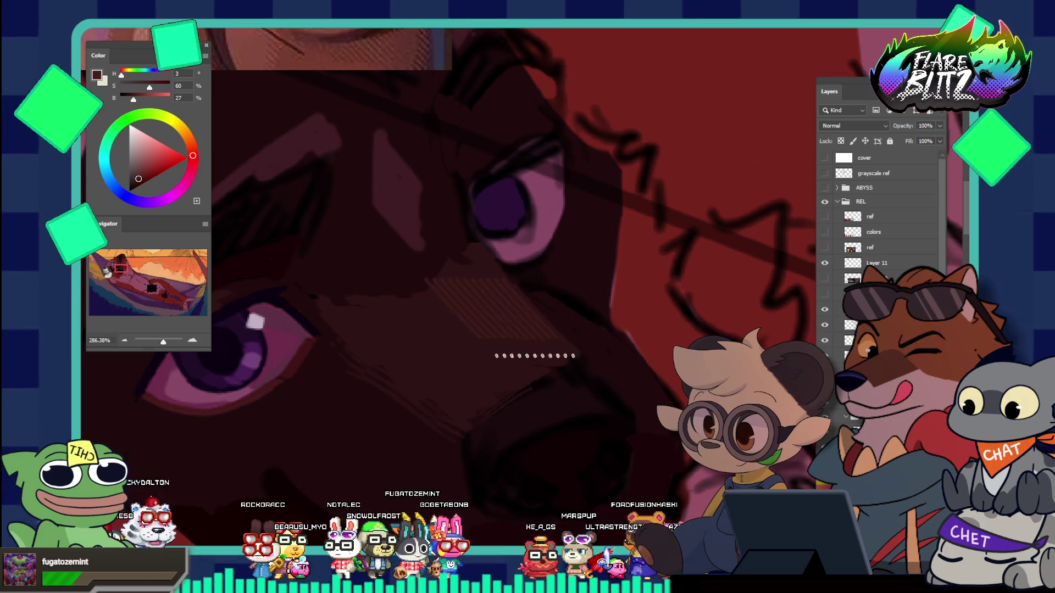
{"action": "left_click_drag", "start_coordinate": [456, 289], "coordinate": [492, 308]}
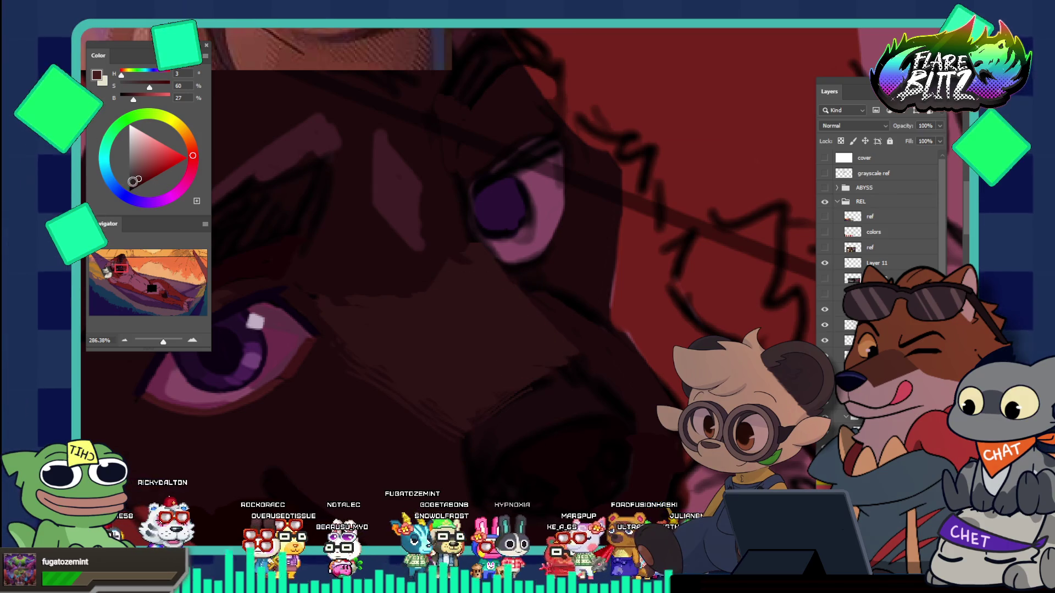
{"action": "left_click", "coordinate": [138, 179]}
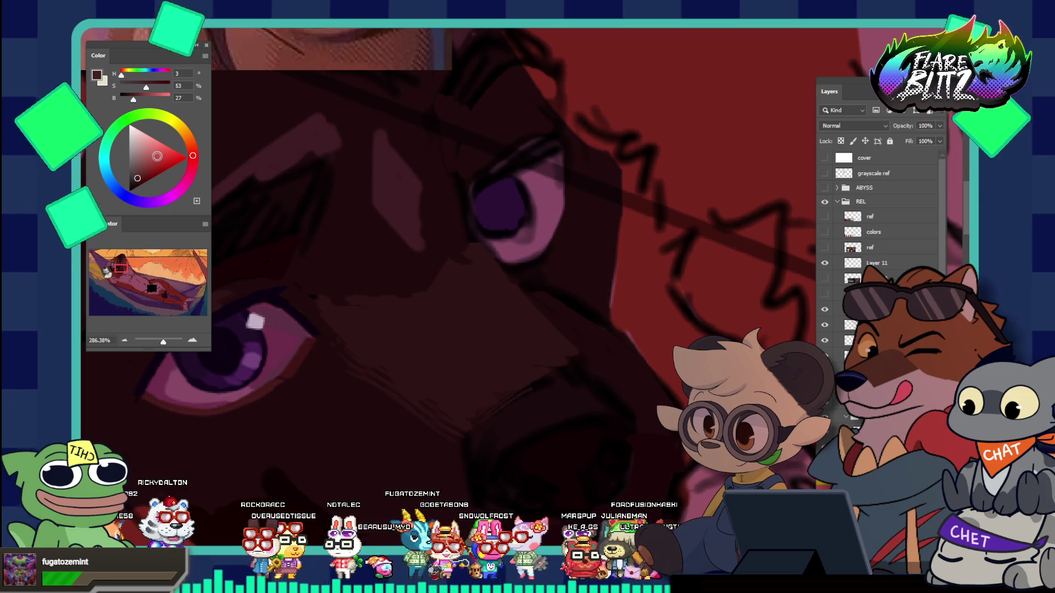
{"action": "left_click_drag", "start_coordinate": [487, 292], "coordinate": [513, 348]}
{"action": "key", "text": "ctrl+z"}
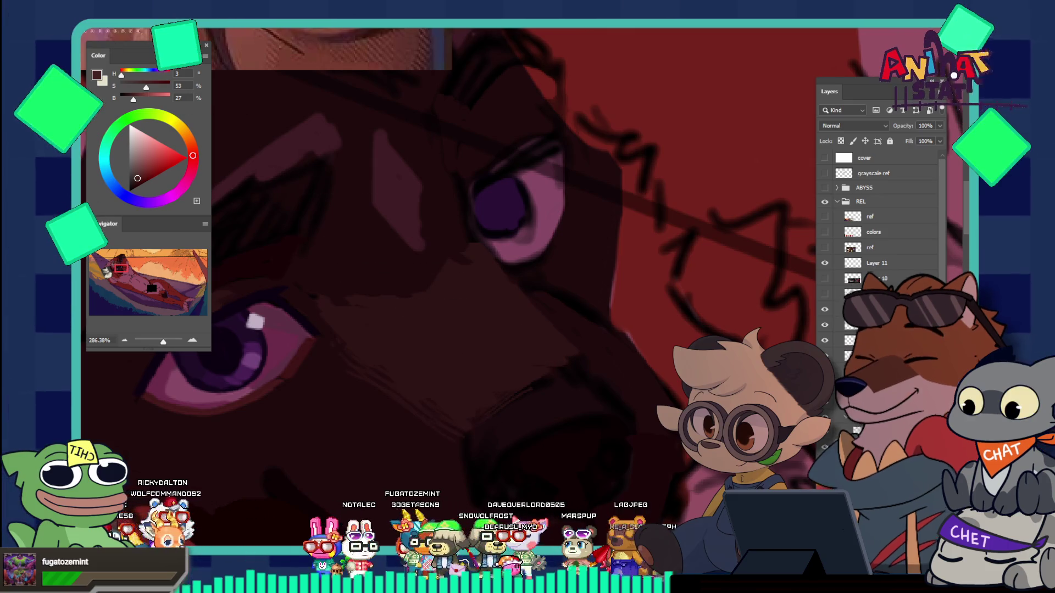
{"action": "key", "text": "F5"}
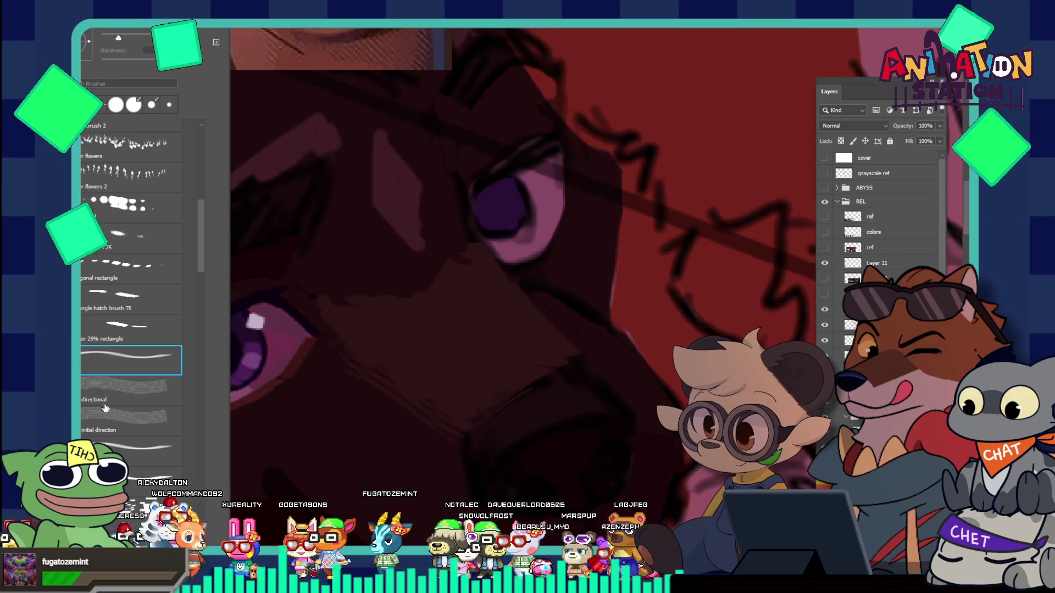
{"action": "key", "text": "F5"}
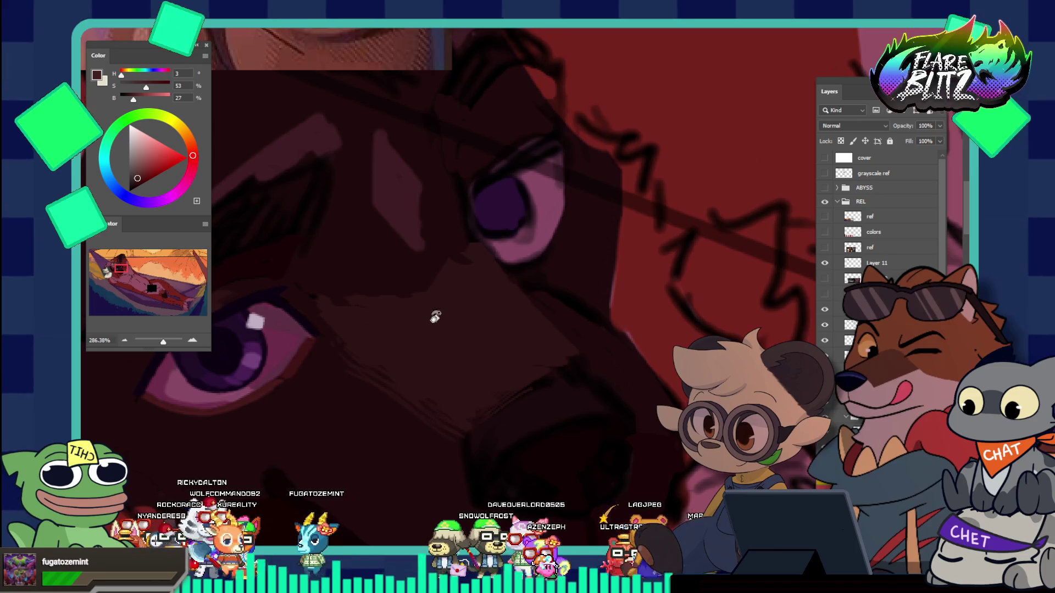
Step: Rotate the canvas view and brush a faint hatched texture along the dog's nose
{"action": "left_click_drag", "start_coordinate": [432, 326], "coordinate": [494, 318]}
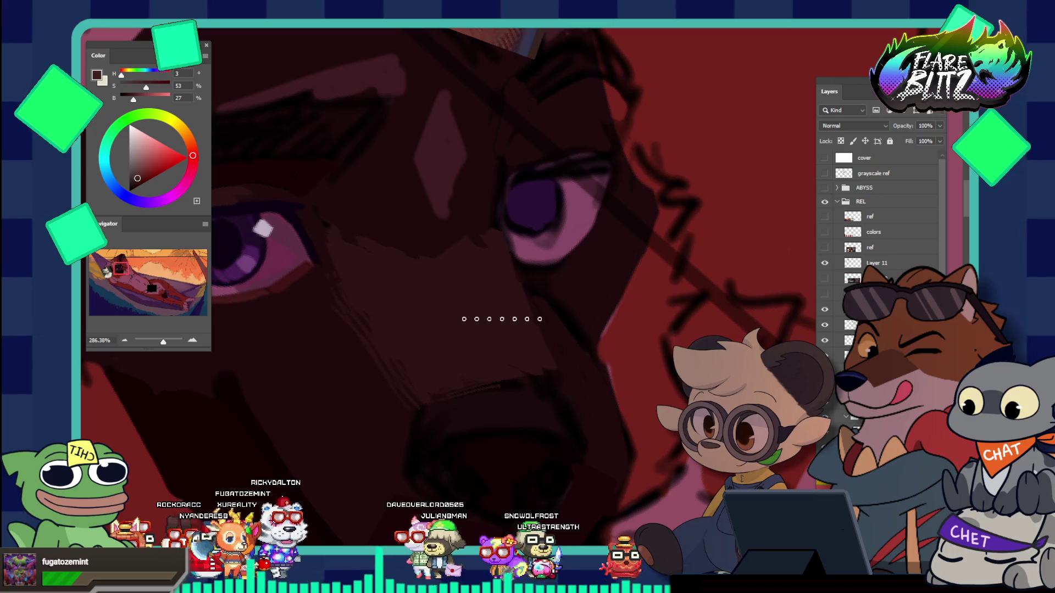
{"action": "left_click_drag", "start_coordinate": [502, 317], "coordinate": [509, 342]}
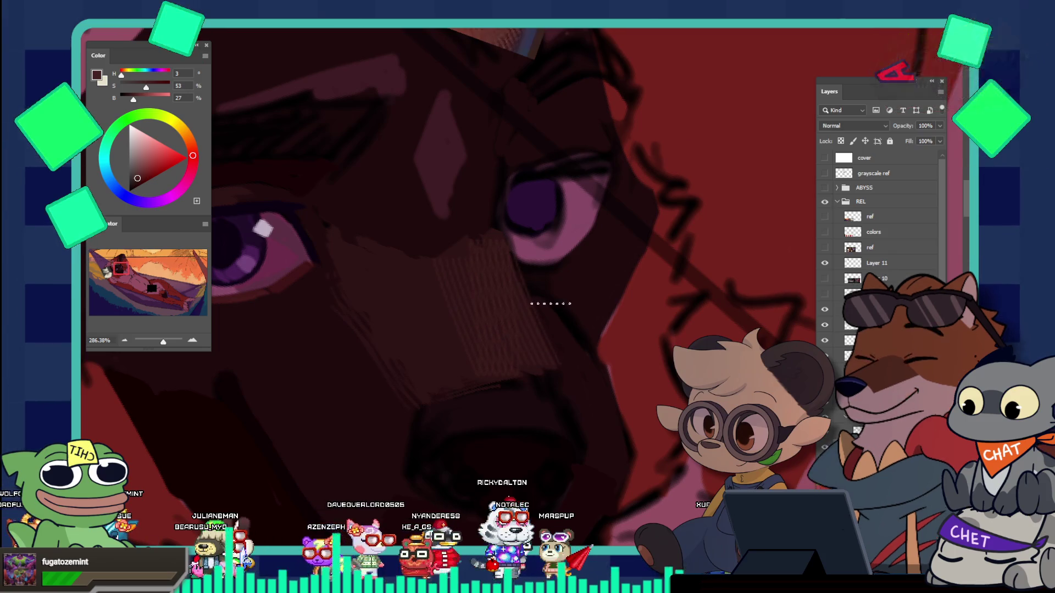
{"action": "left_click_drag", "start_coordinate": [513, 267], "coordinate": [574, 290]}
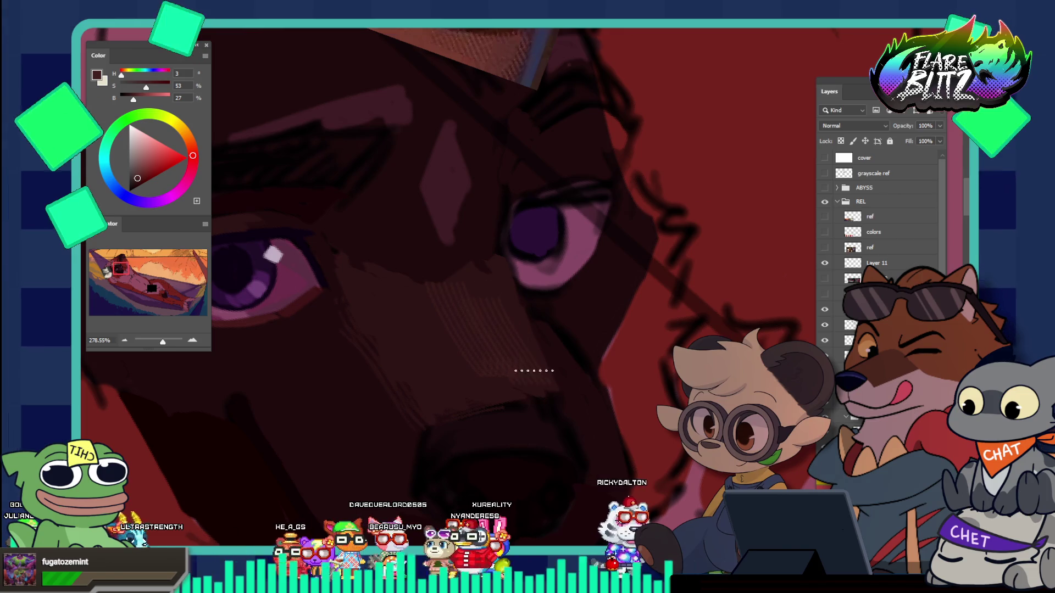
{"action": "mouse_move", "coordinate": [494, 271]}
{"action": "left_mouse_down"}
{"action": "mouse_move", "coordinate": [475, 229]}
{"action": "mouse_move", "coordinate": [479, 266]}
{"action": "left_mouse_up"}
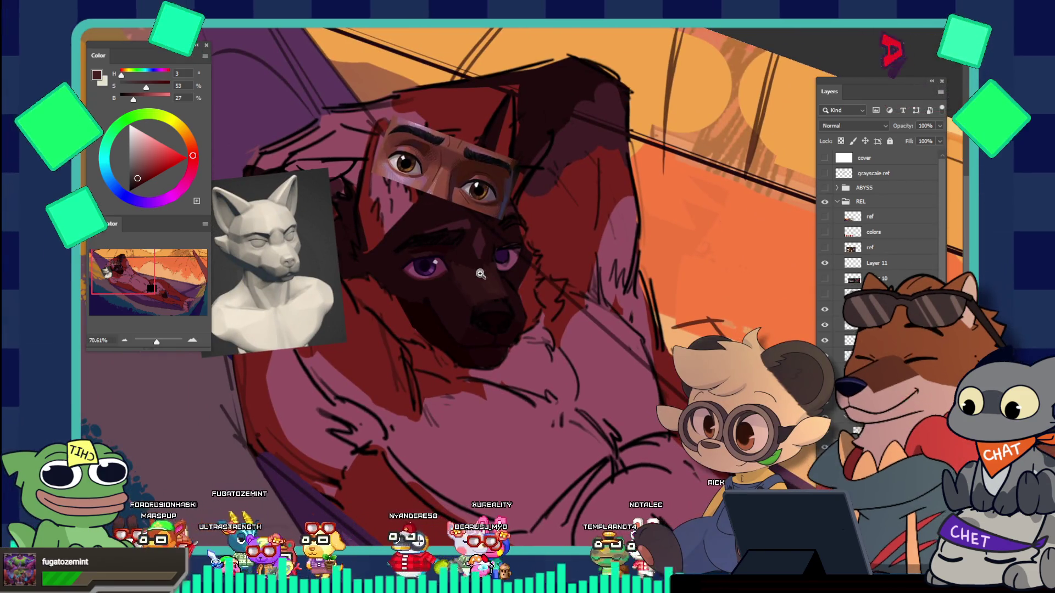
{"action": "mouse_move", "coordinate": [479, 265]}
{"action": "left_mouse_down"}
{"action": "mouse_move", "coordinate": [480, 313]}
{"action": "mouse_move", "coordinate": [455, 187]}
{"action": "mouse_move", "coordinate": [416, 77]}
{"action": "mouse_move", "coordinate": [434, 154]}
{"action": "left_mouse_up"}
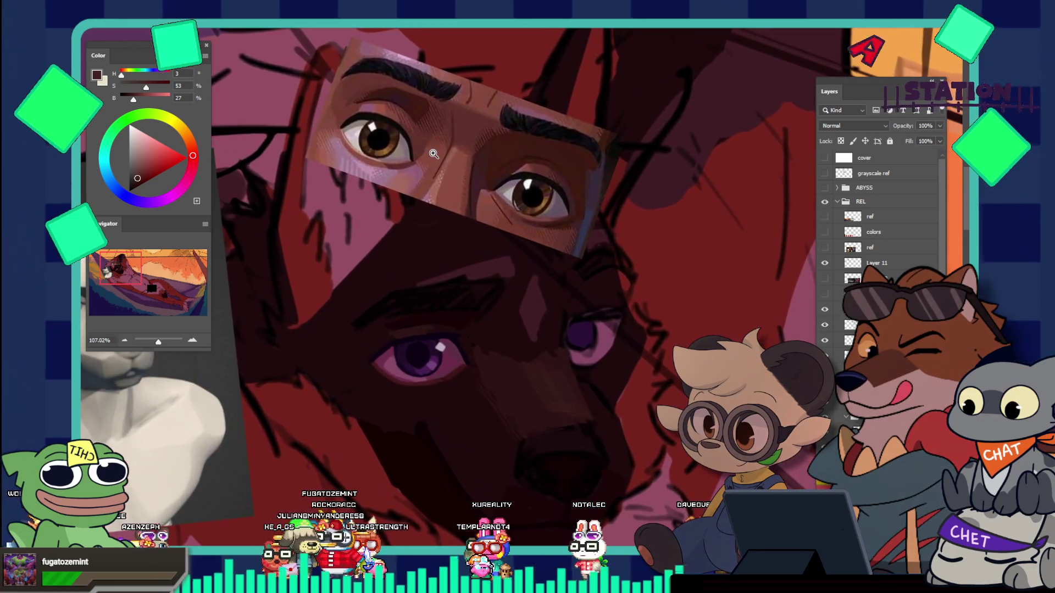
{"action": "left_click", "coordinate": [434, 153]}
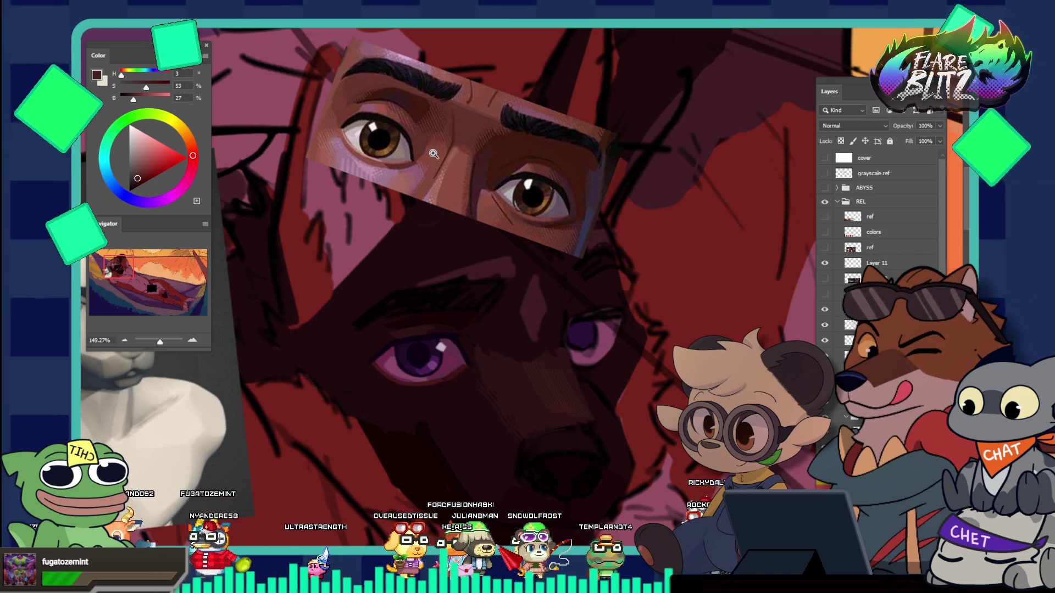
{"action": "scroll", "coordinate": [522, 313], "scroll_direction": "down", "scroll_amount": 2}
{"action": "scroll", "coordinate": [494, 287], "scroll_direction": "down", "scroll_amount": 2}
{"action": "scroll", "coordinate": [550, 259], "scroll_direction": "down", "scroll_amount": 2}
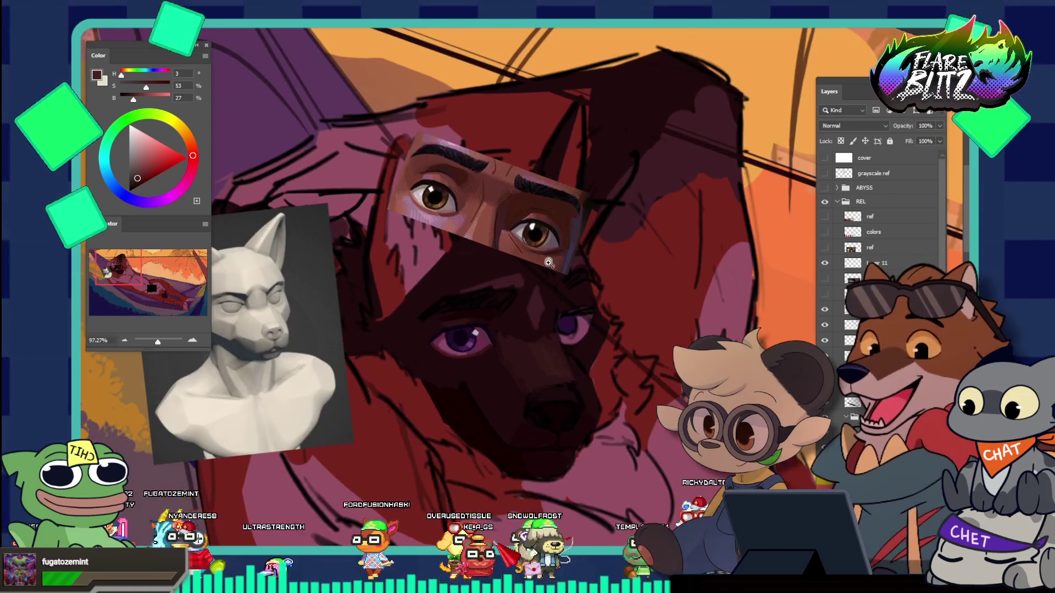
{"action": "scroll", "coordinate": [549, 254], "scroll_direction": "up", "scroll_amount": 3}
{"action": "scroll", "coordinate": [519, 250], "scroll_direction": "up", "scroll_amount": 1}
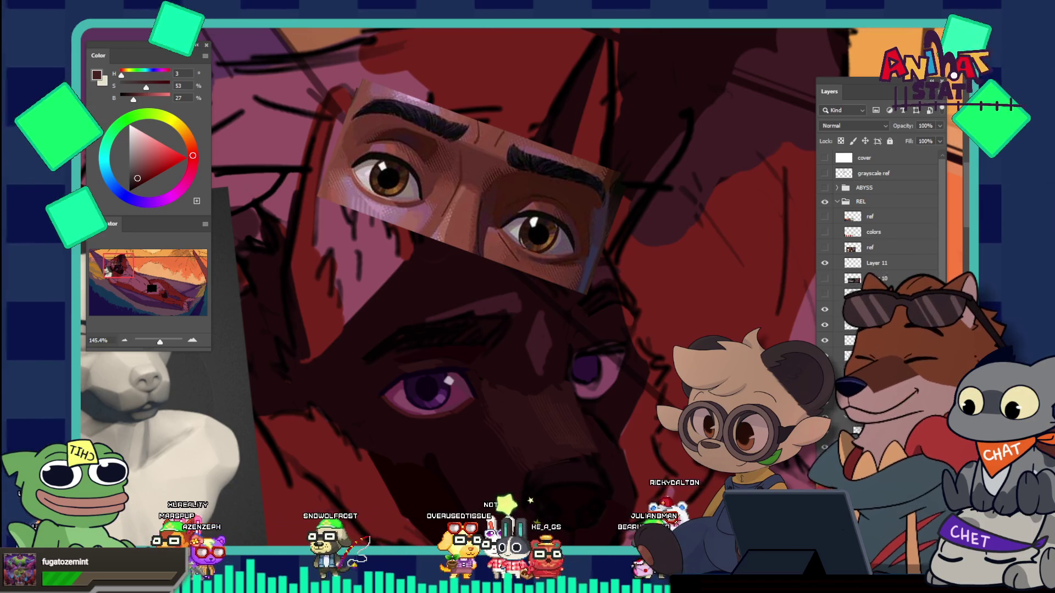
Step: Set the layer blend mode to Multiply and select the taper brush tip
{"action": "key", "text": "shift+alt+m"}
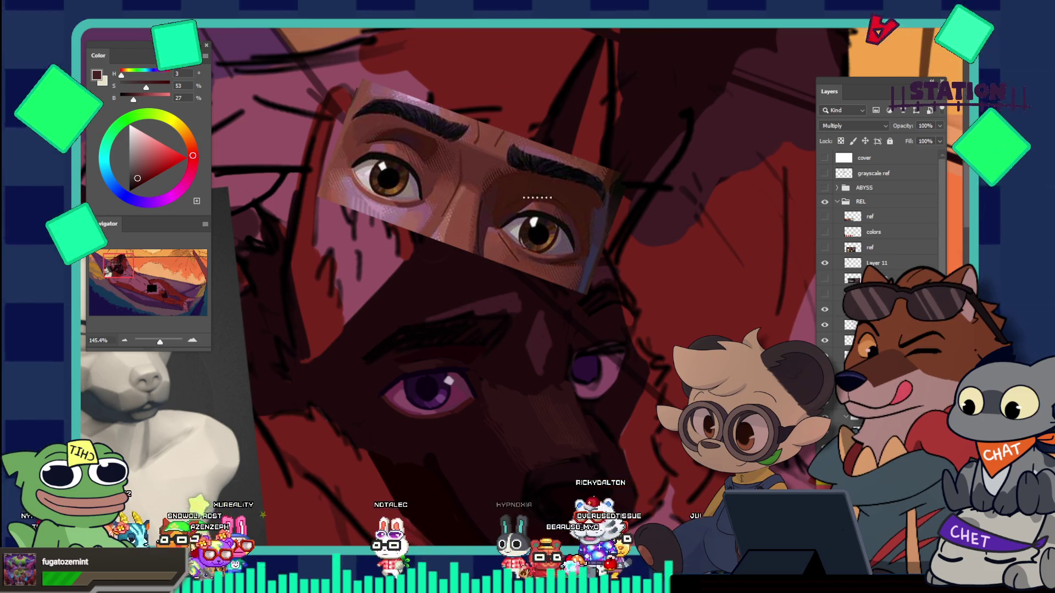
{"action": "key", "text": "F5"}
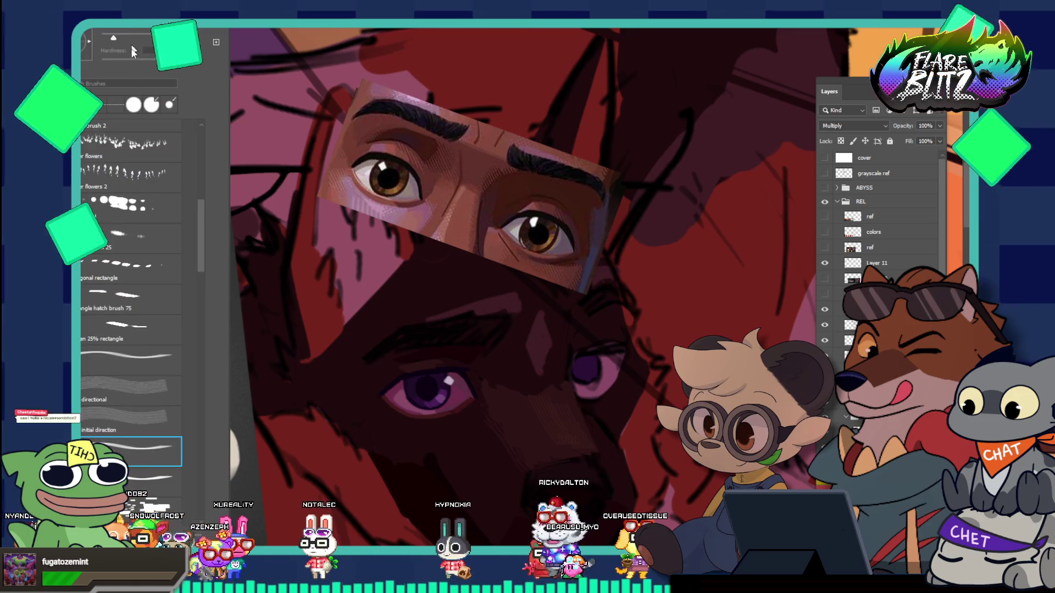
{"action": "scroll", "coordinate": [176, 150], "scroll_direction": "up", "scroll_amount": 10}
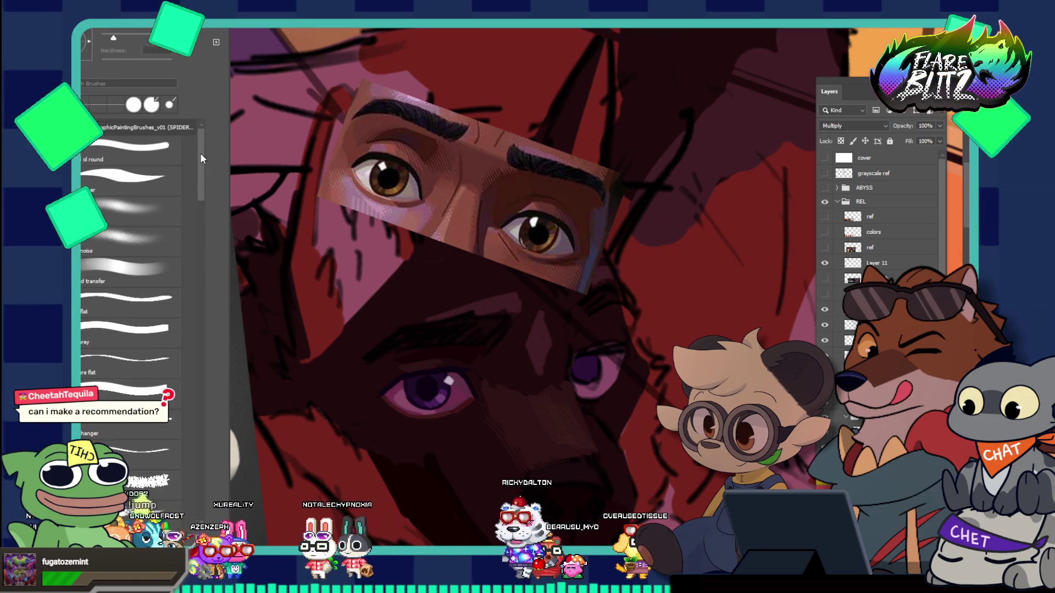
{"action": "left_click", "coordinate": [131, 178]}
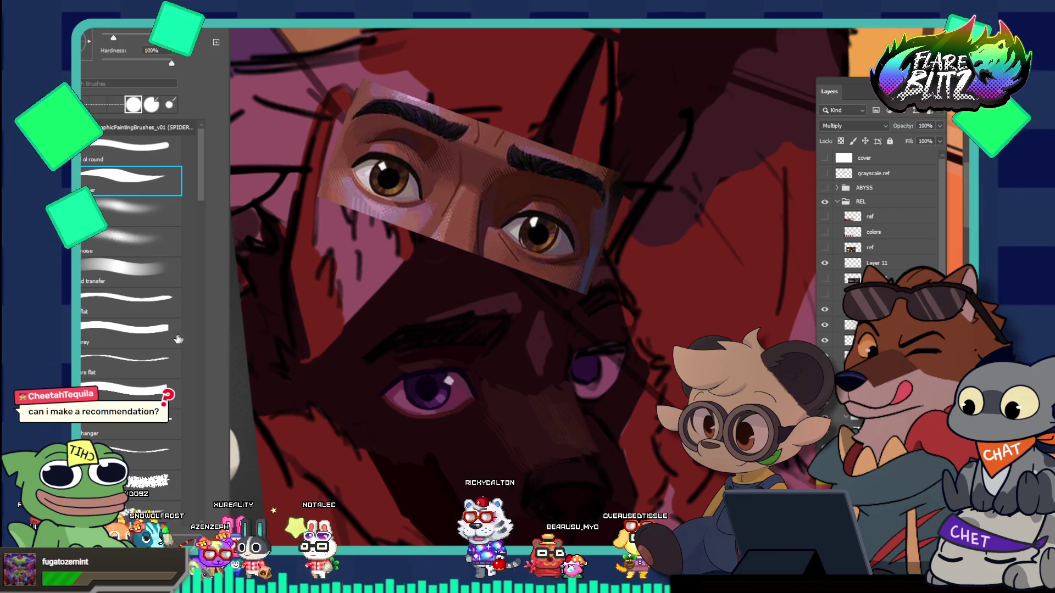
{"action": "key", "text": "F5"}
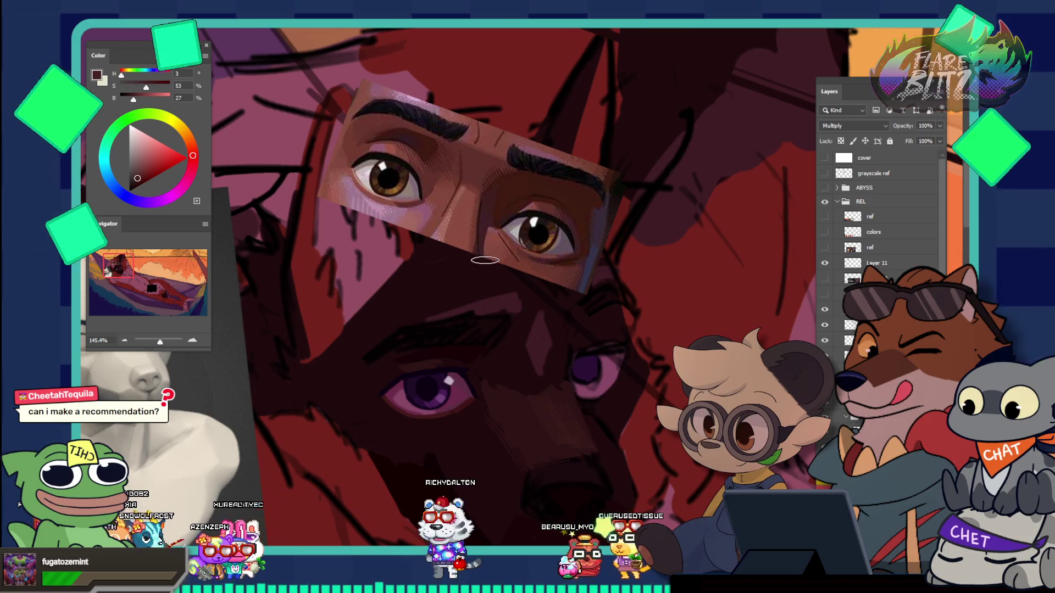
Step: Sample a very dark red (hue 351, saturation 66%, brightness 13%) from the painting
{"action": "left_click", "coordinate": [463, 282], "text": "alt"}
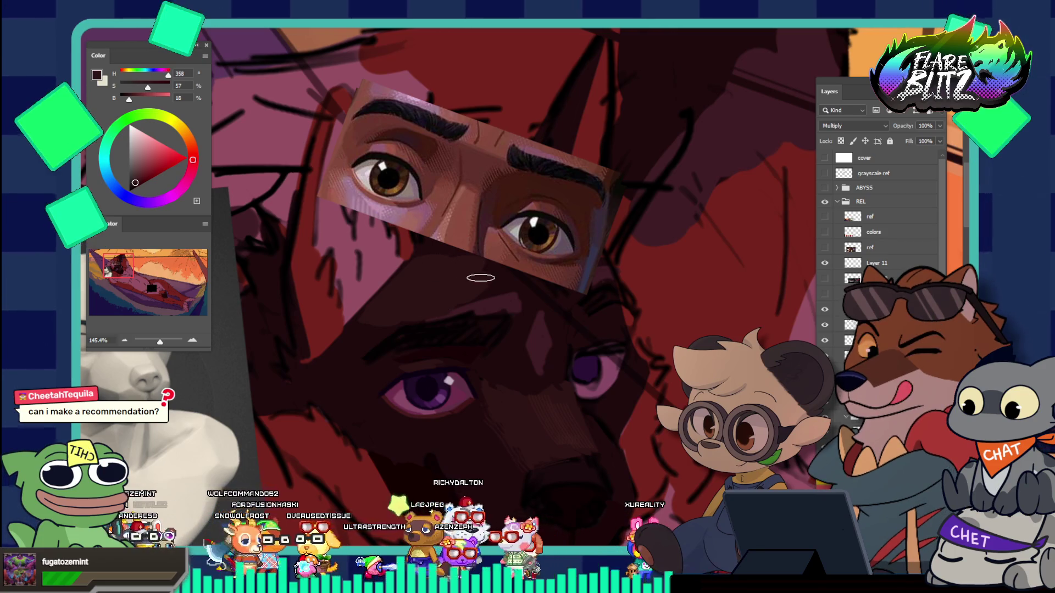
{"action": "left_click_drag", "start_coordinate": [507, 252], "coordinate": [408, 357]}
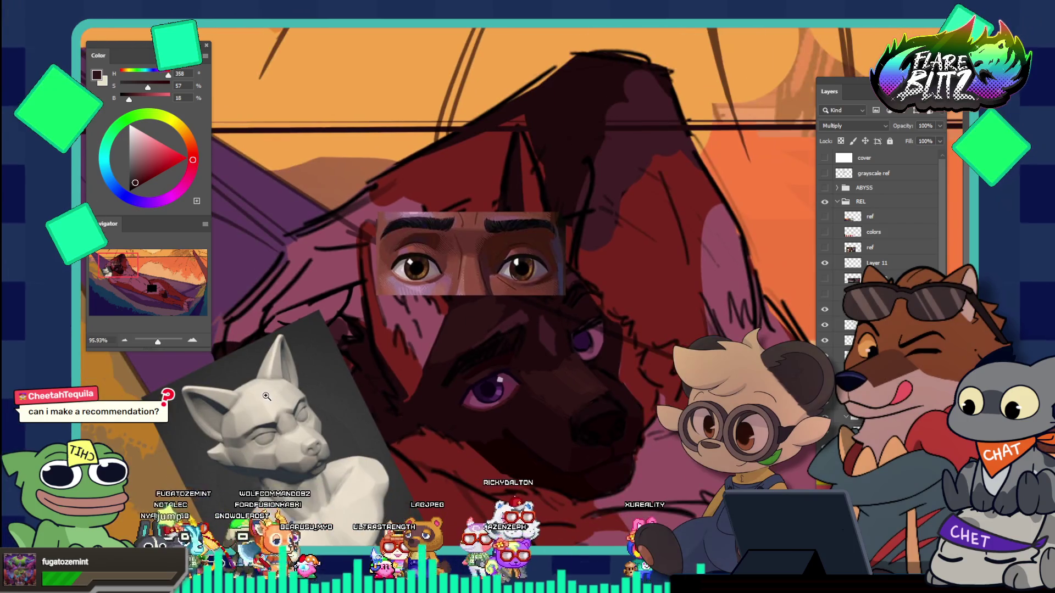
{"action": "mouse_move", "coordinate": [266, 396]}
{"action": "left_mouse_down"}
{"action": "mouse_move", "coordinate": [533, 363]}
{"action": "mouse_move", "coordinate": [559, 316]}
{"action": "left_mouse_up"}
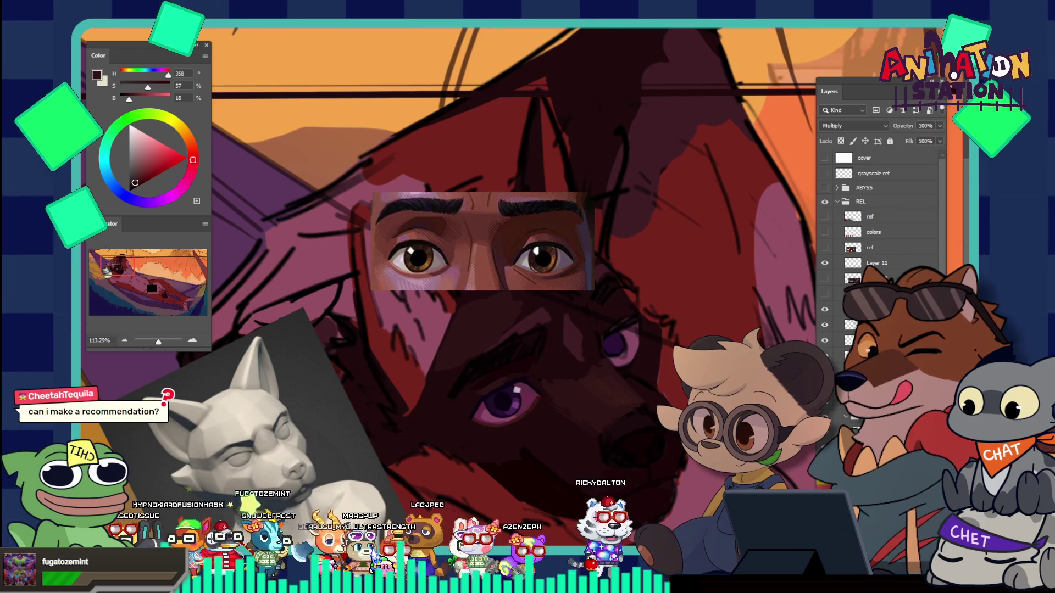
Step: Move the eyes reference up-left and the 3D wolf bust reference up-right beside the face
{"action": "left_click_drag", "start_coordinate": [456, 242], "coordinate": [297, 198]}
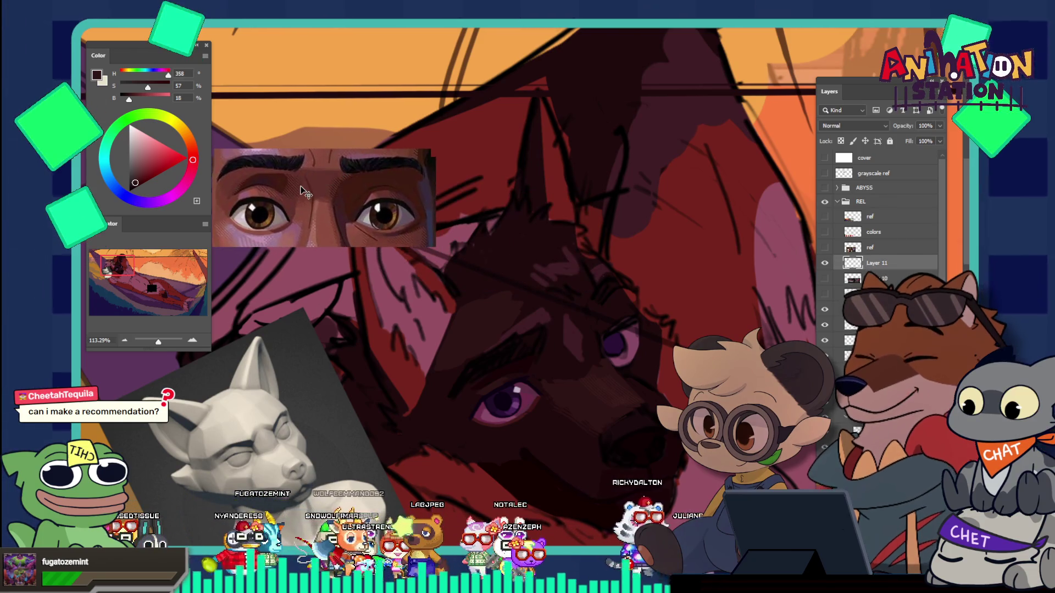
{"action": "left_click_drag", "start_coordinate": [324, 456], "coordinate": [384, 412]}
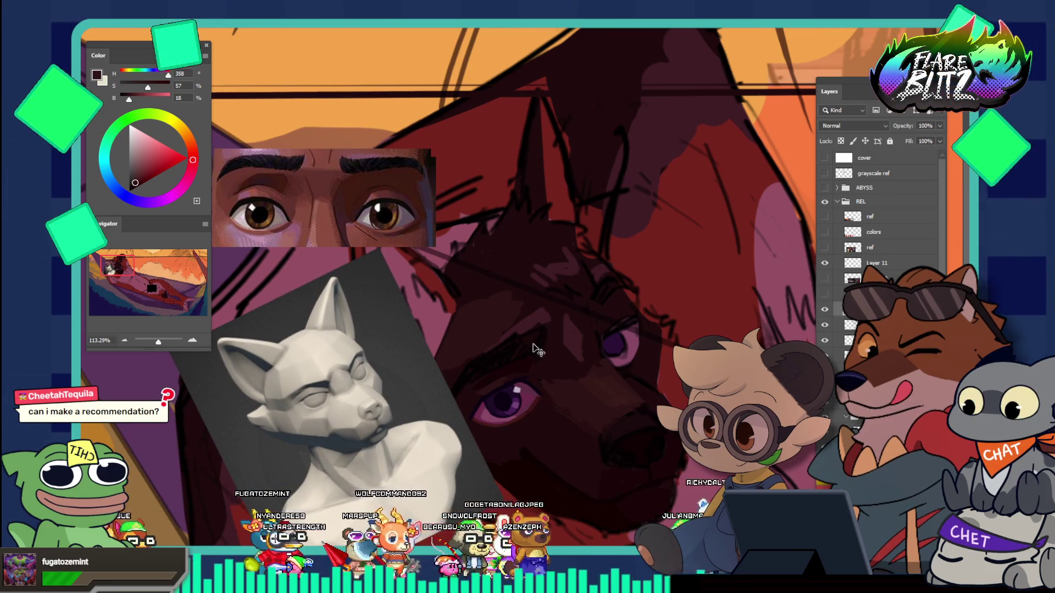
{"action": "scroll", "coordinate": [504, 324], "scroll_direction": "up", "scroll_amount": 2}
{"action": "key", "text": "b"}
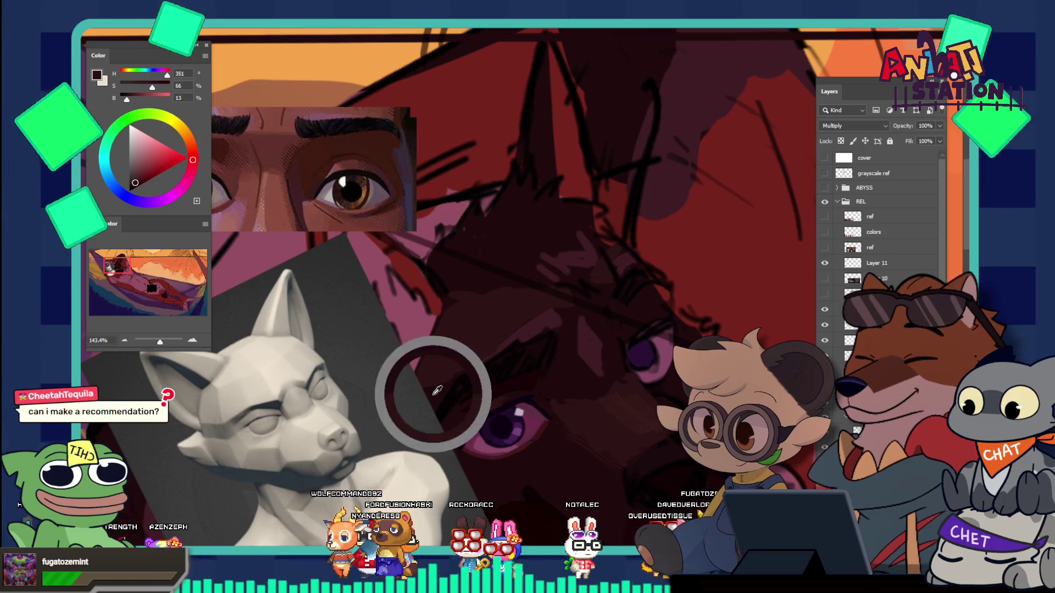
Step: Sample a deep red from the dog's face, enlarge the brush, and bring up the presets
{"action": "left_click", "coordinate": [472, 354], "text": "alt"}
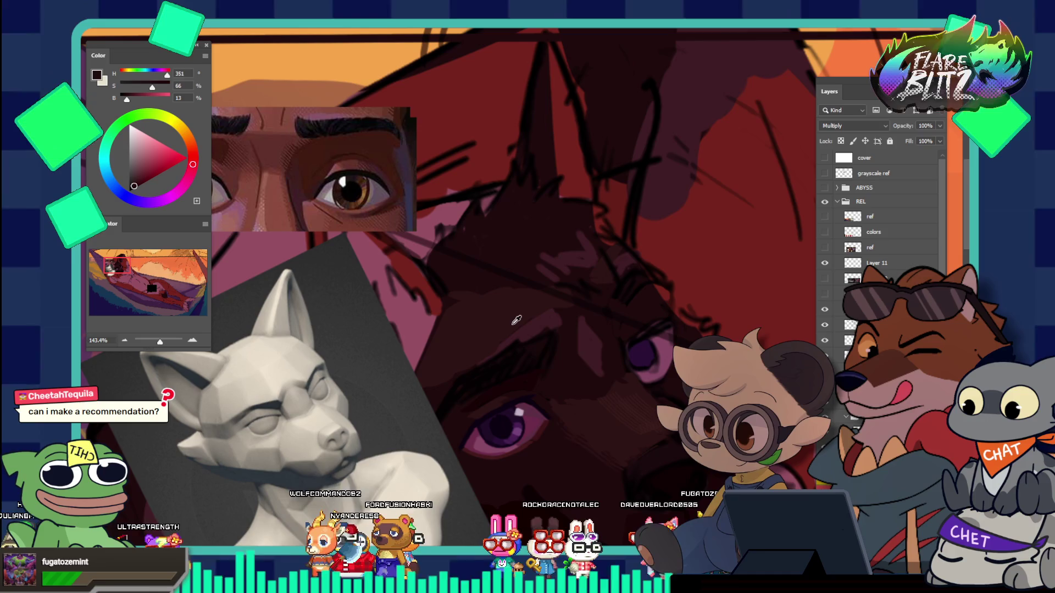
{"action": "key", "text": "bracketright"}
{"action": "key", "text": "bracketright"}
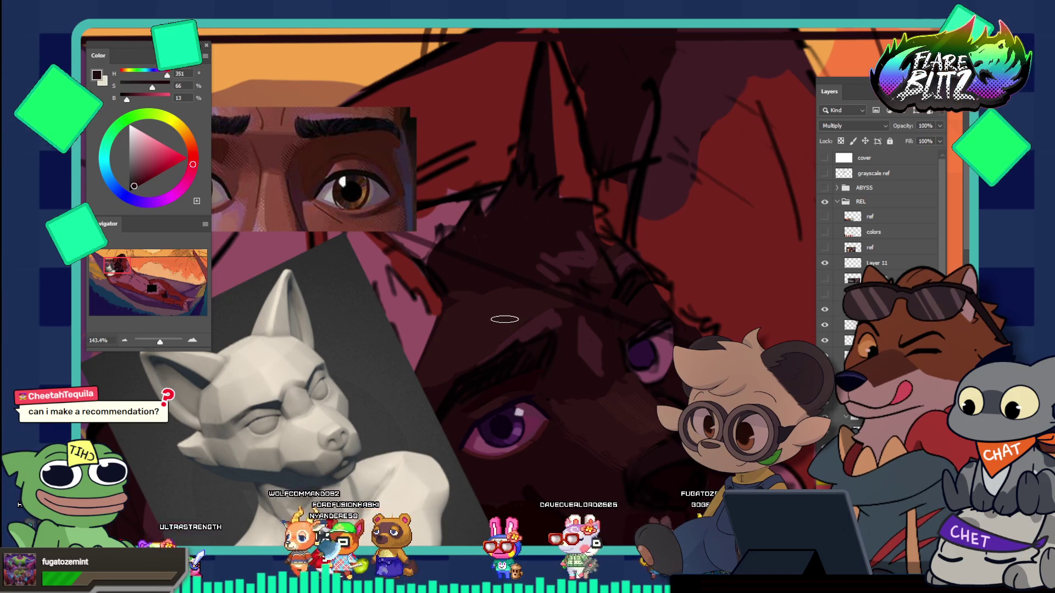
{"action": "left_click", "coordinate": [90, 30]}
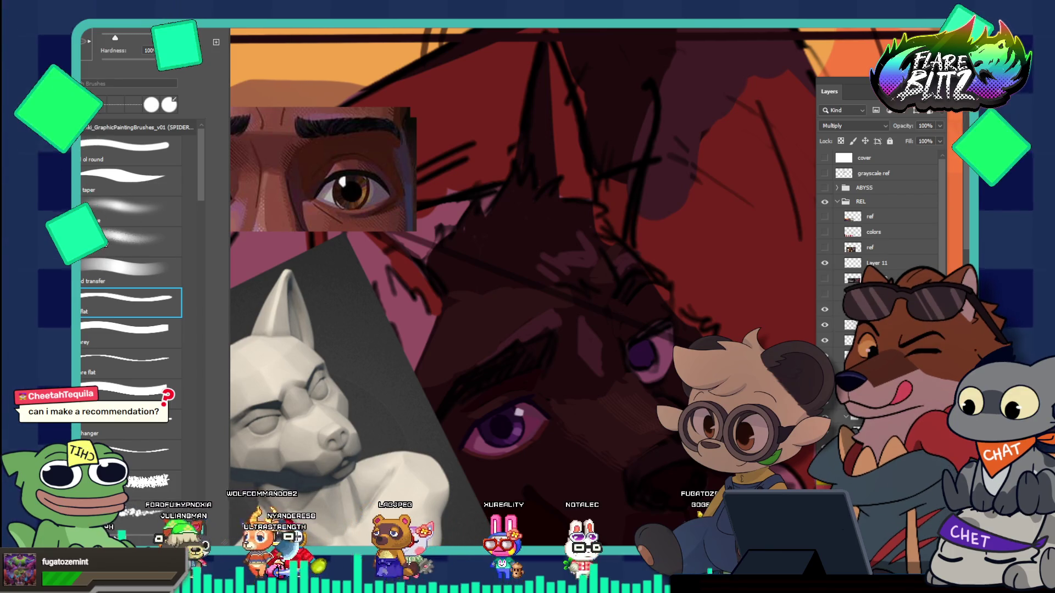
Step: Switch to the transfer brush and tune the red to hue 358, saturation 57%, brightness 22%
{"action": "key", "text": "comma"}
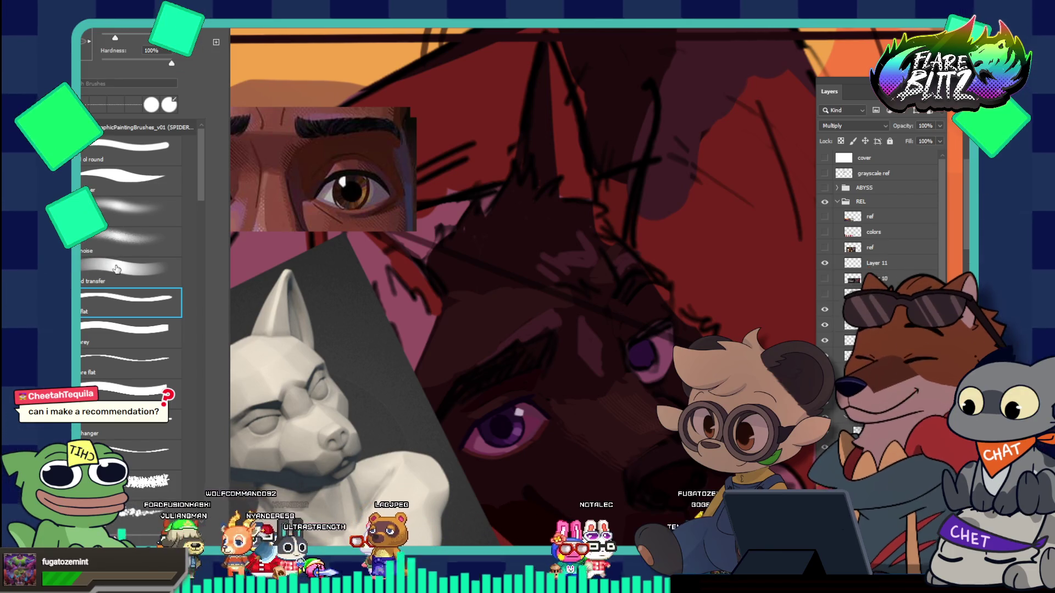
{"action": "left_click", "coordinate": [467, 311]}
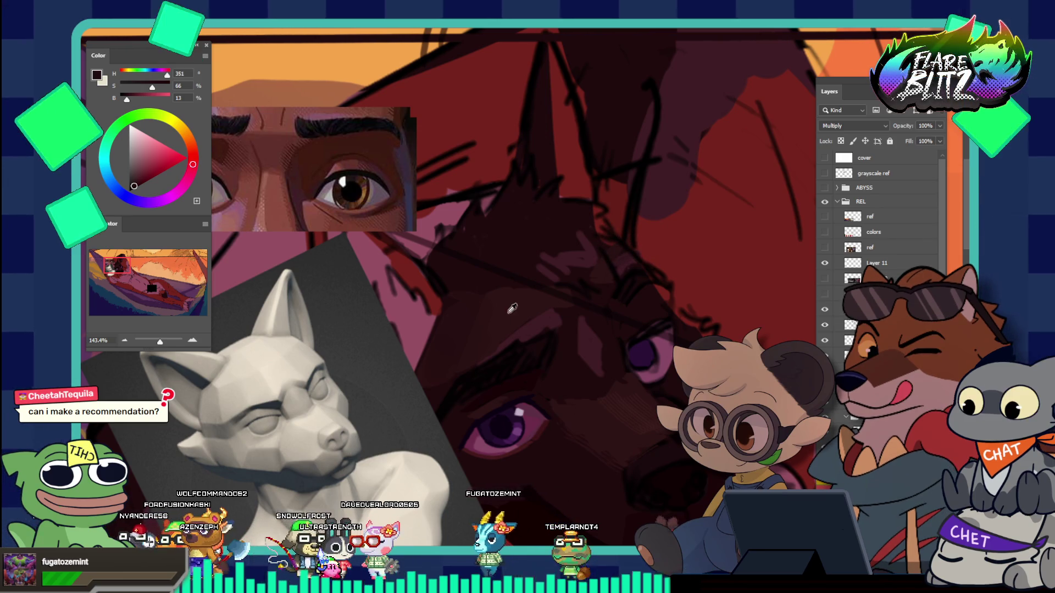
{"action": "left_click", "coordinate": [542, 249], "text": "alt"}
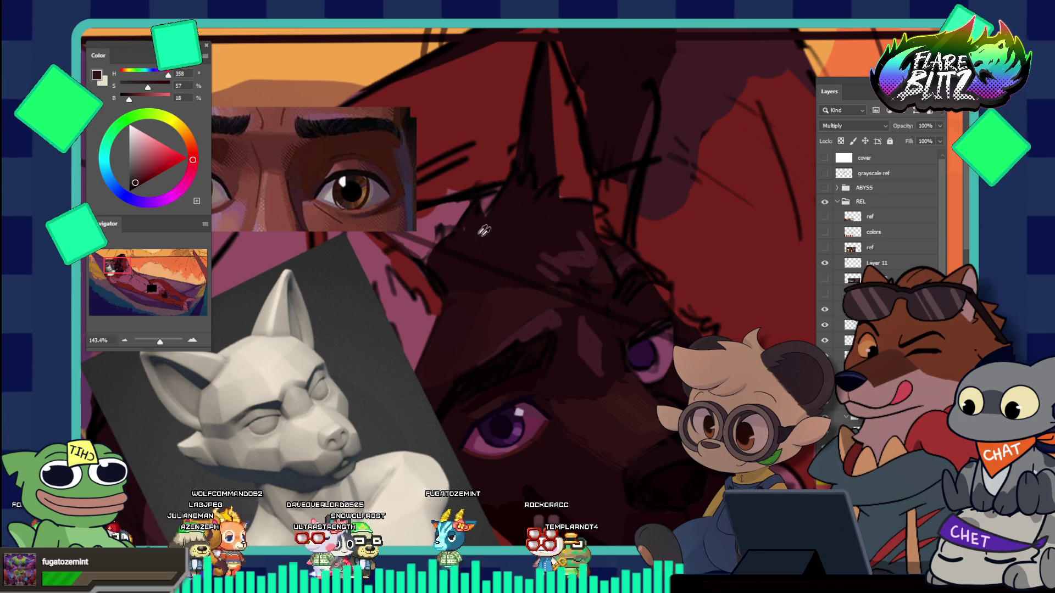
{"action": "left_click", "coordinate": [137, 179]}
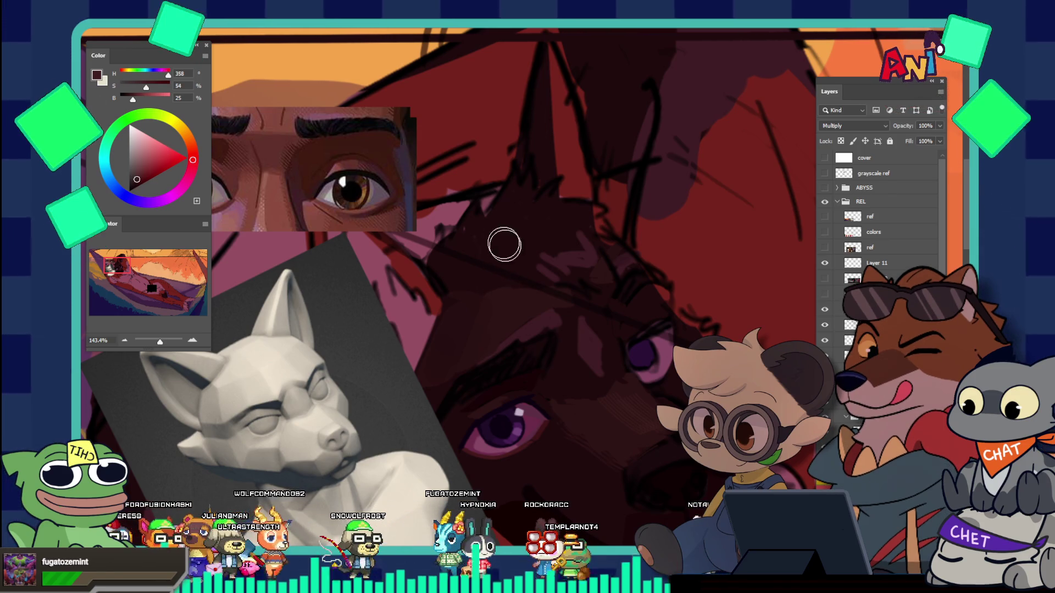
{"action": "right_click", "coordinate": [138, 39]}
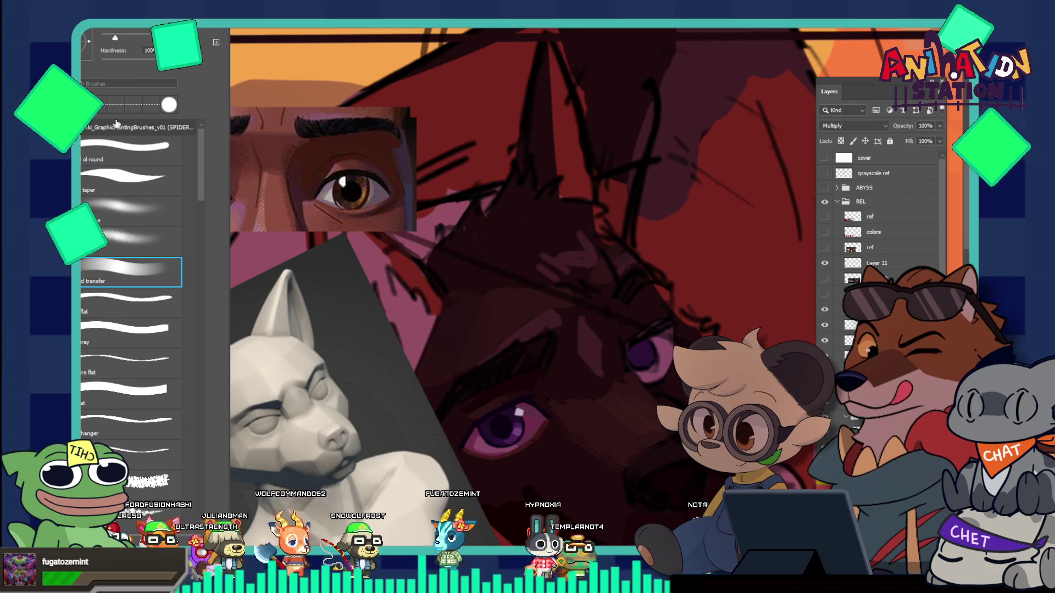
{"action": "left_click", "coordinate": [551, 298]}
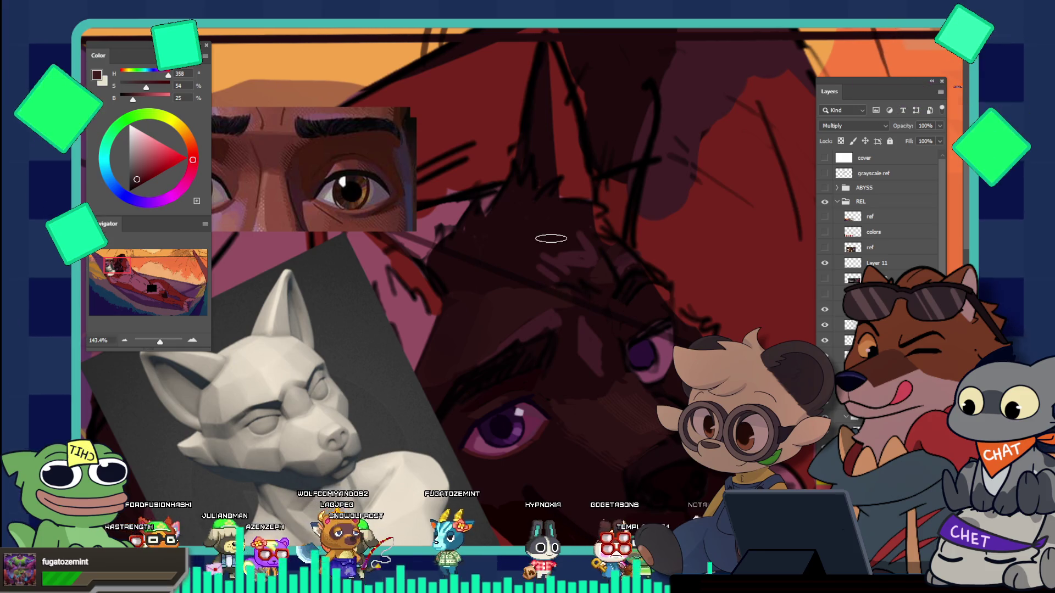
{"action": "left_click_drag", "start_coordinate": [135, 168], "coordinate": [137, 180]}
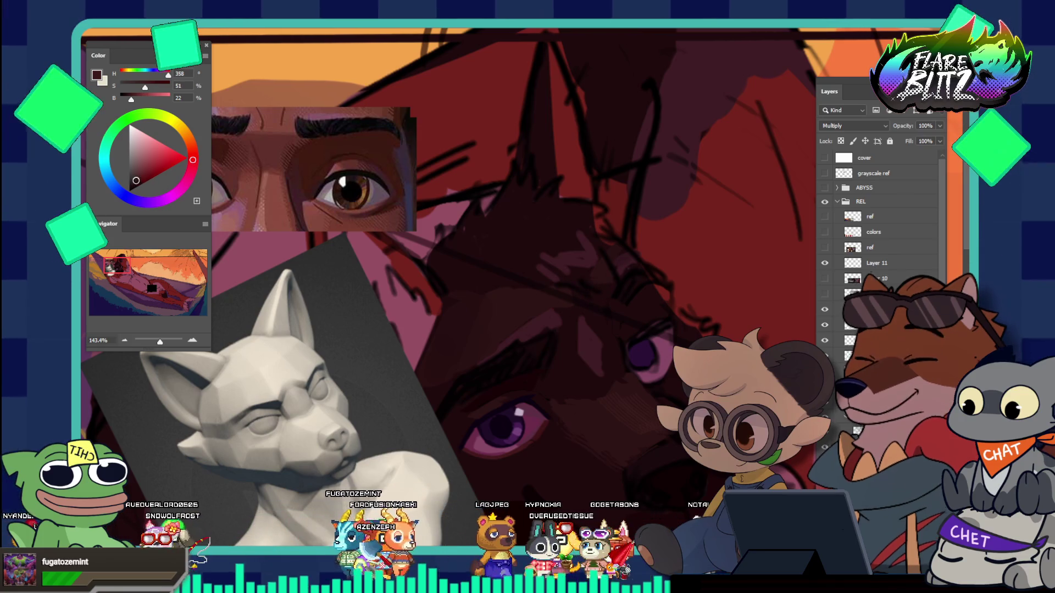
{"action": "left_click", "coordinate": [136, 181]}
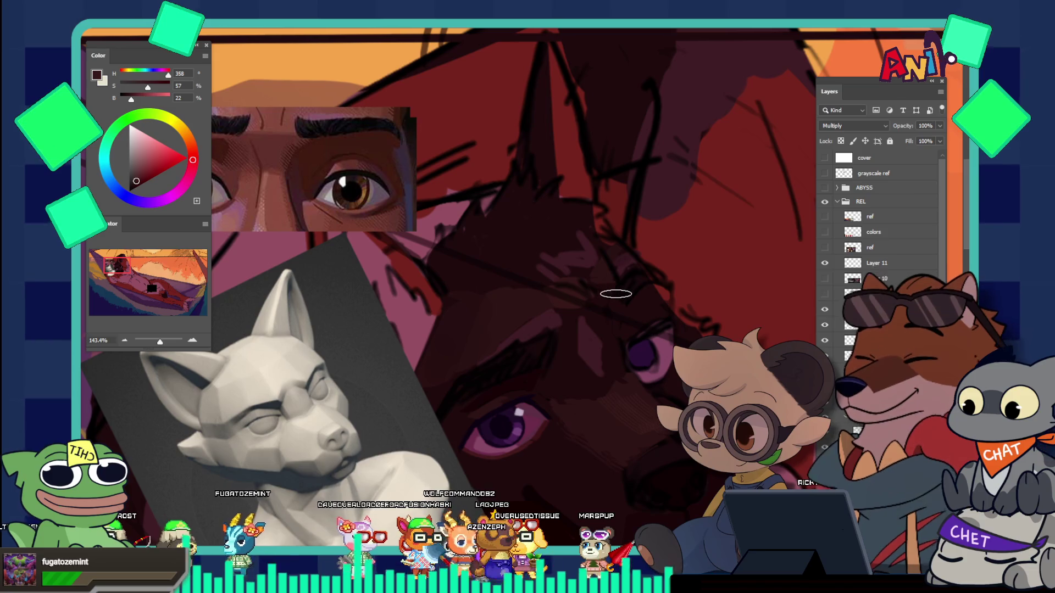
Step: Move the eye reference photo to the top centre above the dog's face
{"action": "key", "text": "z"}
{"action": "left_click_drag", "start_coordinate": [652, 290], "coordinate": [587, 262]}
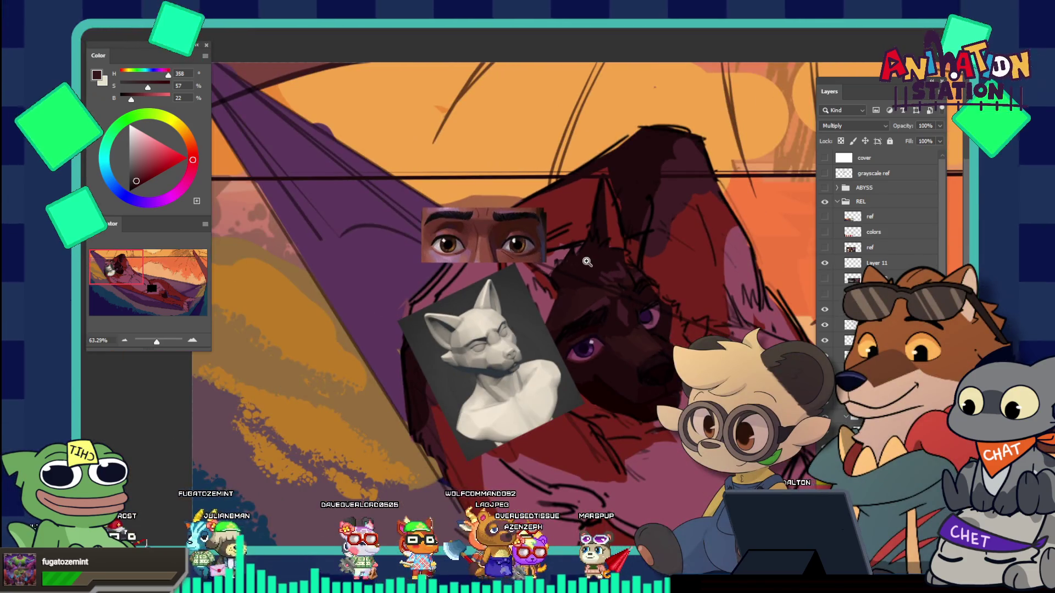
{"action": "left_click_drag", "start_coordinate": [654, 283], "coordinate": [731, 283]}
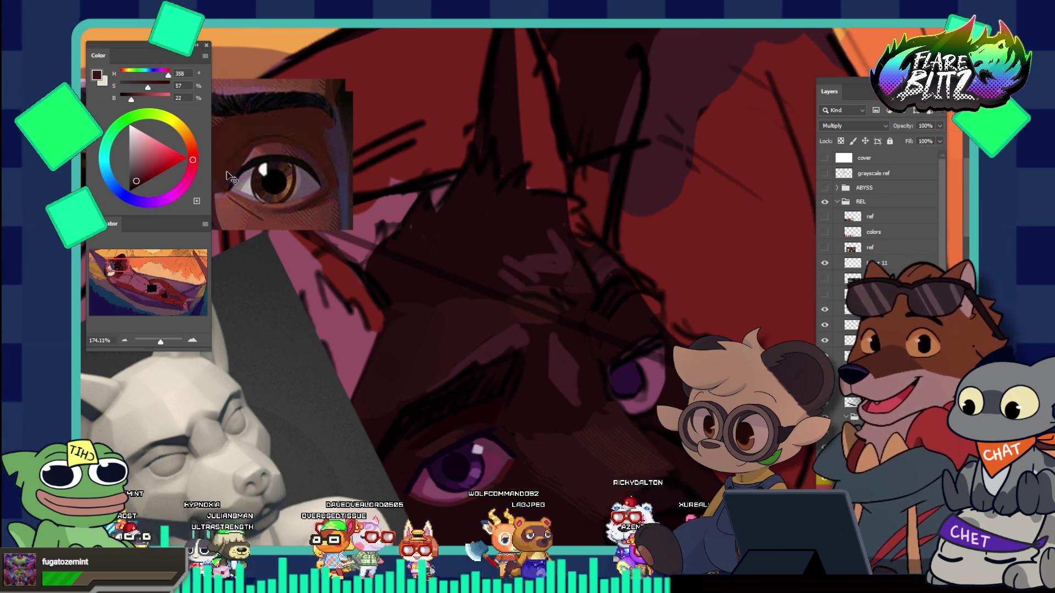
{"action": "left_click_drag", "start_coordinate": [286, 198], "coordinate": [634, 187]}
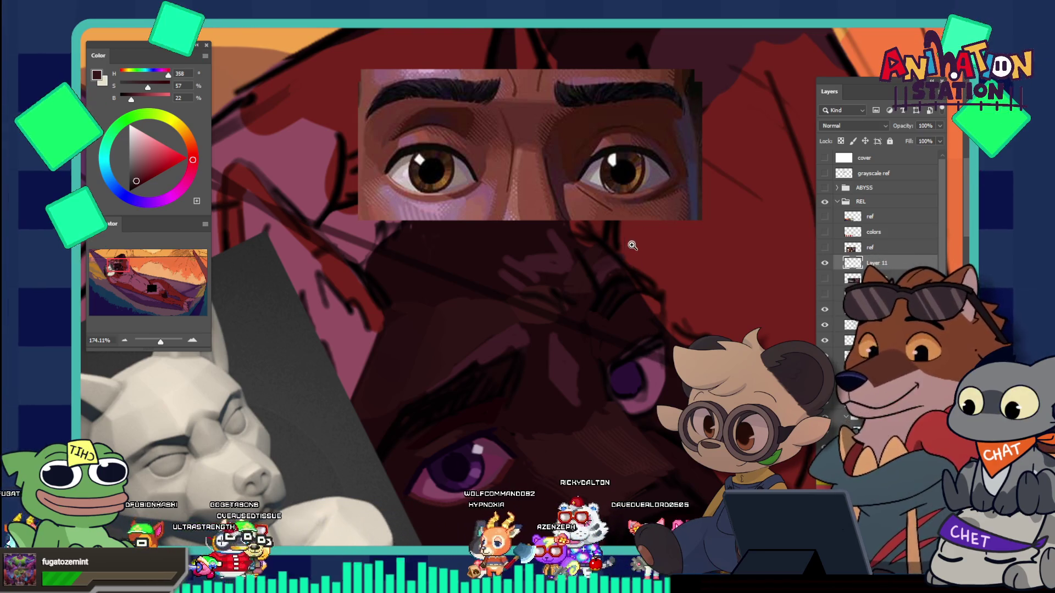
Step: Sample a near-black crimson (hue 349, saturation 88%, brightness 10%) from the painting
{"action": "left_click_drag", "start_coordinate": [630, 244], "coordinate": [646, 254]}
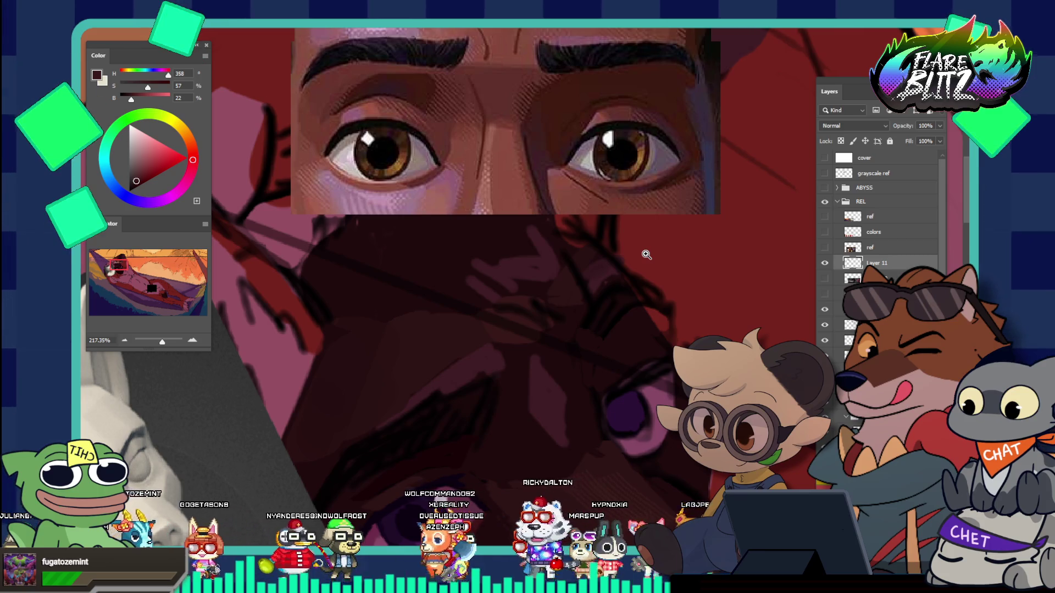
{"action": "left_click_drag", "start_coordinate": [605, 450], "coordinate": [591, 466]}
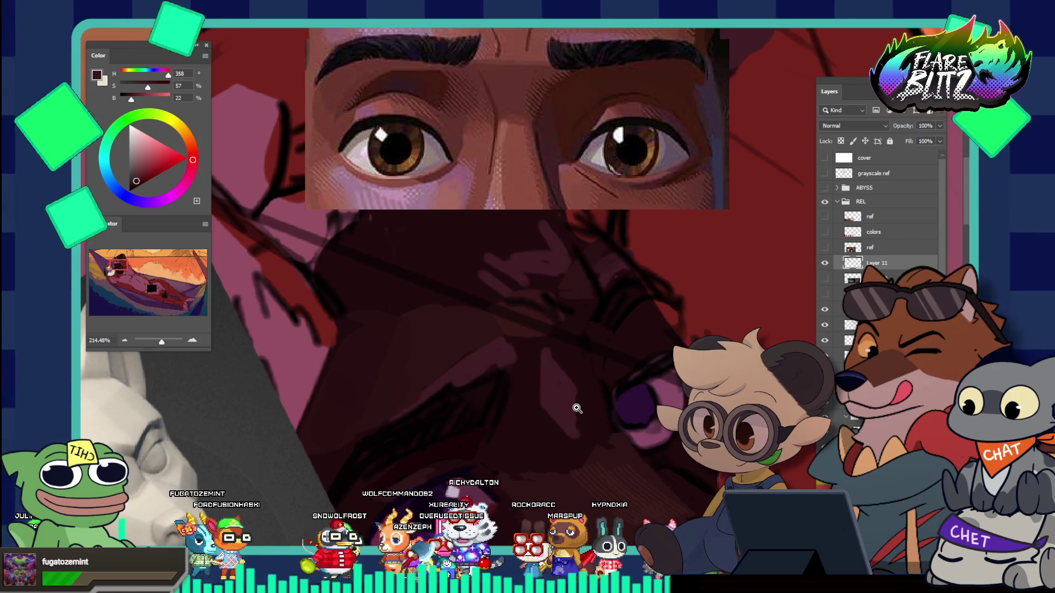
{"action": "left_click", "coordinate": [483, 375]}
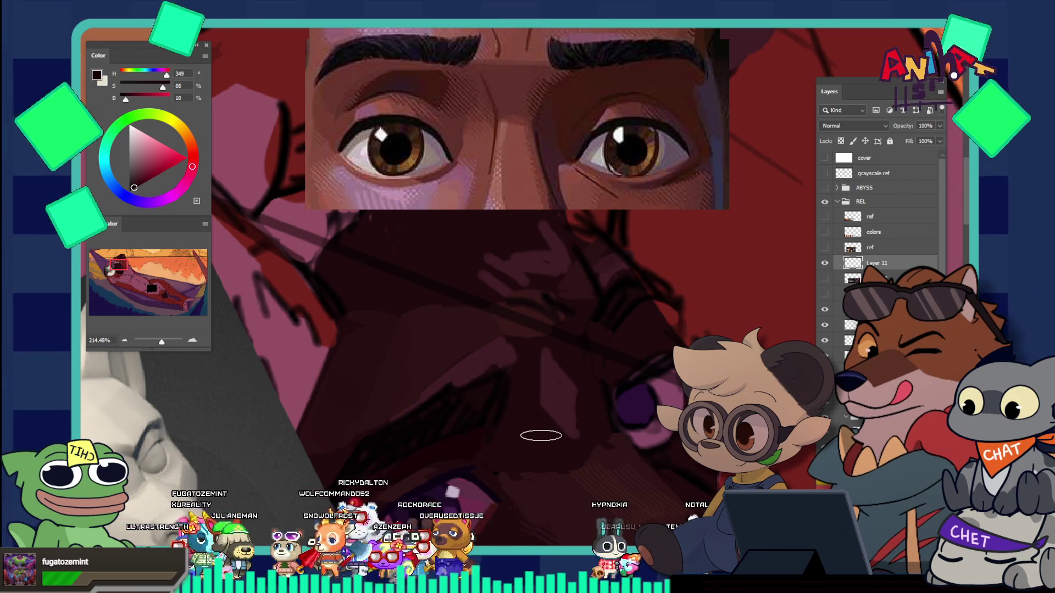
Step: Shrink the brush and sample a very dark red (hue 349, saturation 100%, brightness 8%)
{"action": "key", "text": "bracketleft"}
{"action": "key", "text": "bracketleft"}
{"action": "key", "text": "bracketleft"}
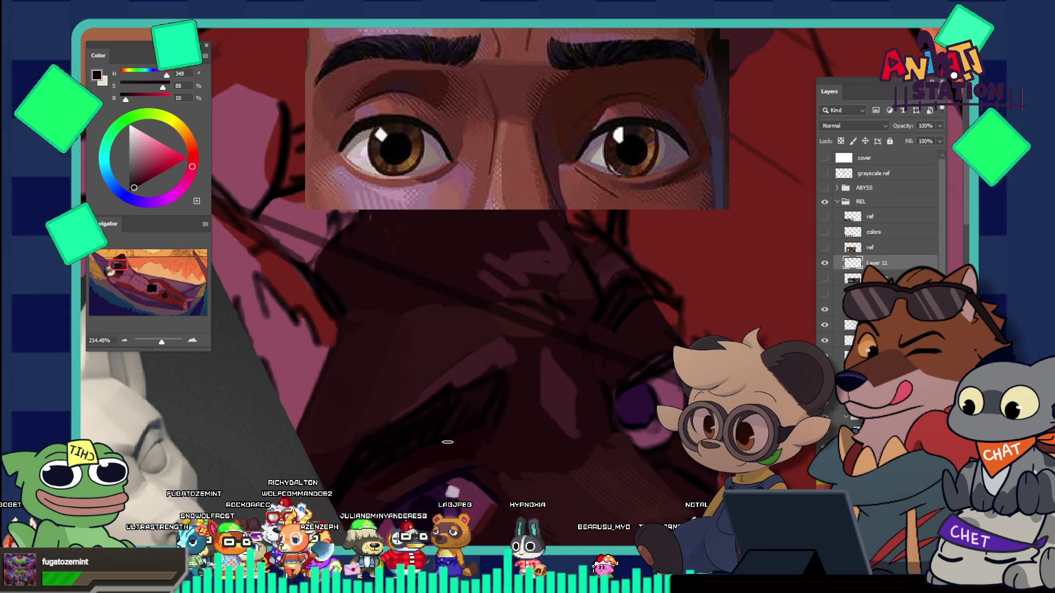
{"action": "left_click_drag", "start_coordinate": [447, 441], "coordinate": [517, 422]}
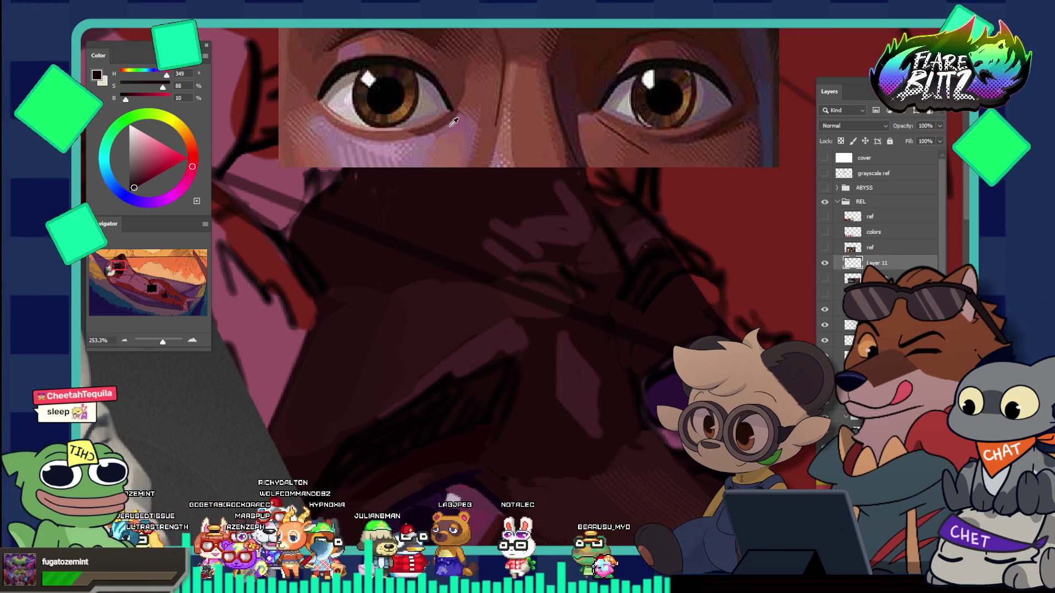
{"action": "left_click", "coordinate": [355, 37]}
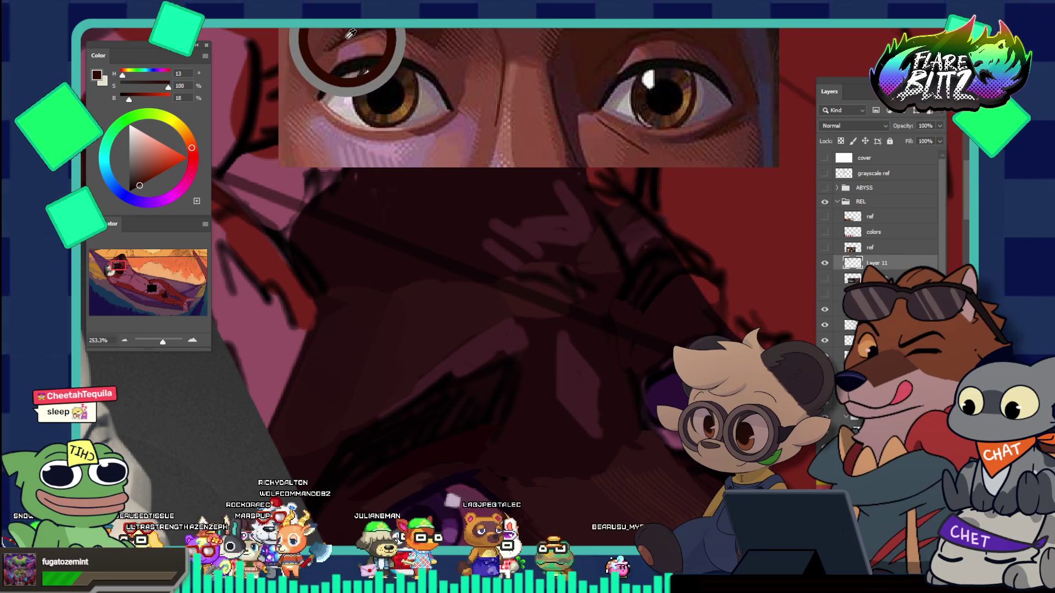
{"action": "left_click", "coordinate": [433, 454]}
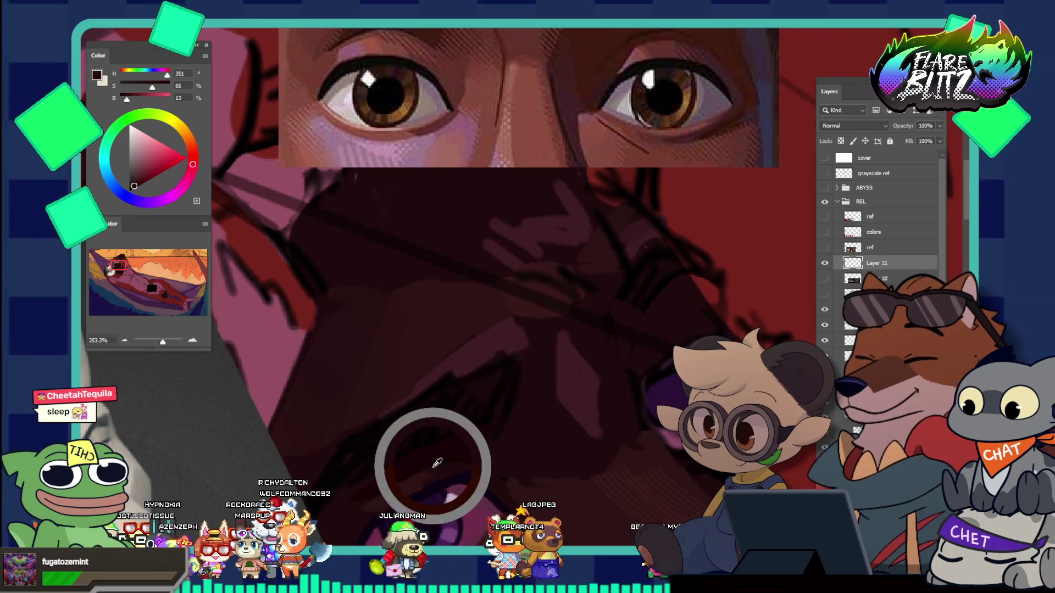
{"action": "left_click", "coordinate": [427, 436]}
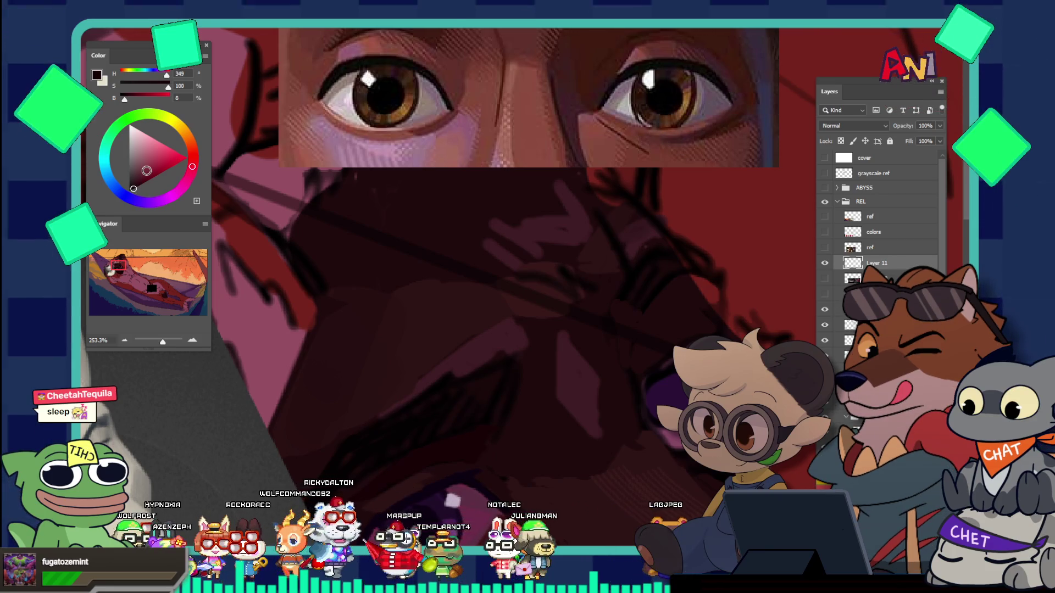
{"action": "mouse_move", "coordinate": [467, 440]}
{"action": "left_mouse_down"}
{"action": "mouse_move", "coordinate": [393, 438]}
{"action": "mouse_move", "coordinate": [451, 476]}
{"action": "left_mouse_up"}
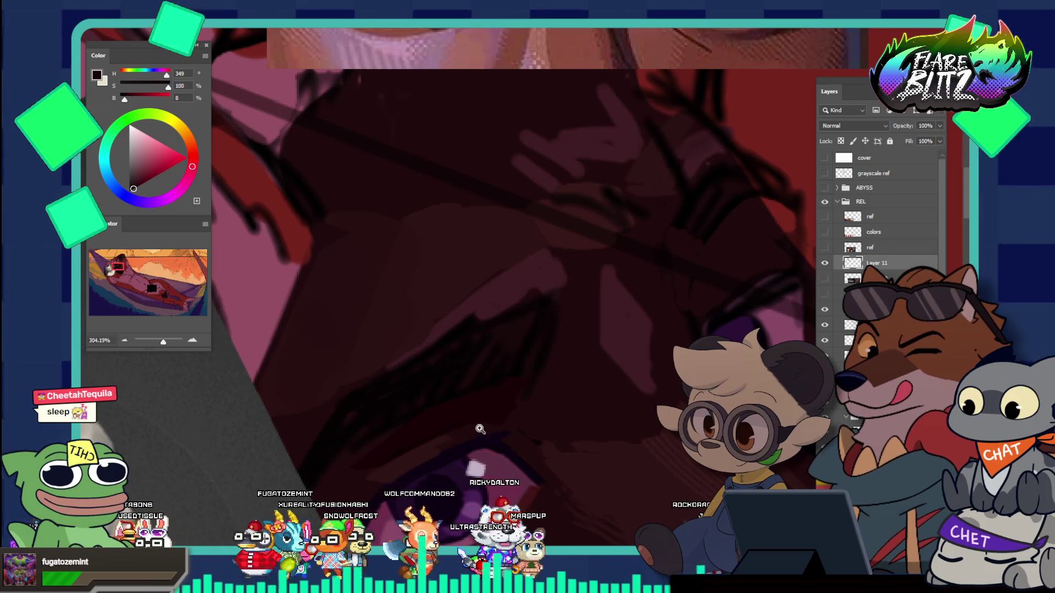
{"action": "left_click_drag", "start_coordinate": [478, 431], "coordinate": [536, 401]}
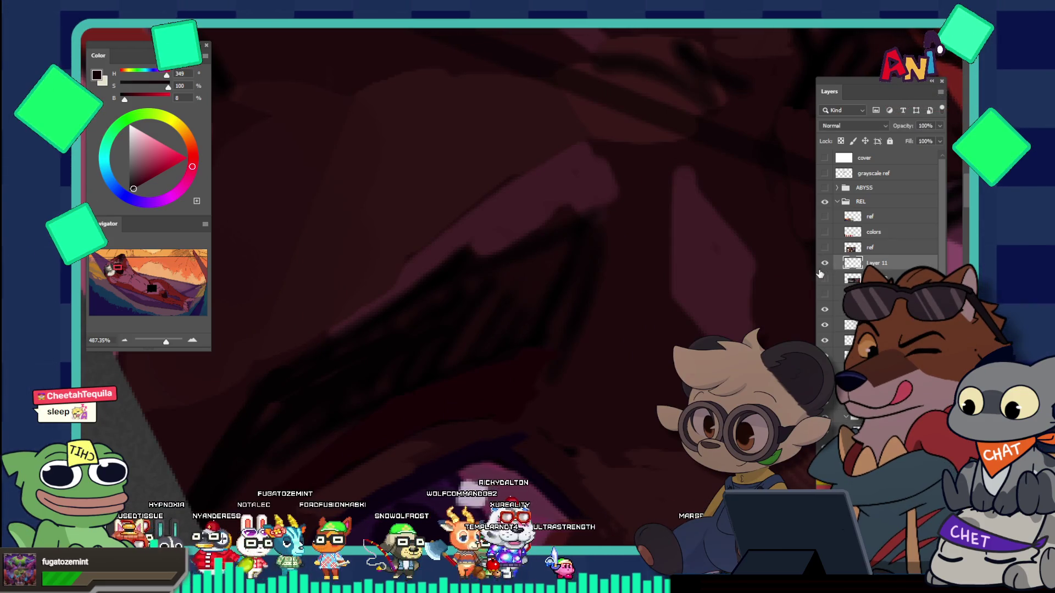
{"action": "key", "text": "ctrl+0"}
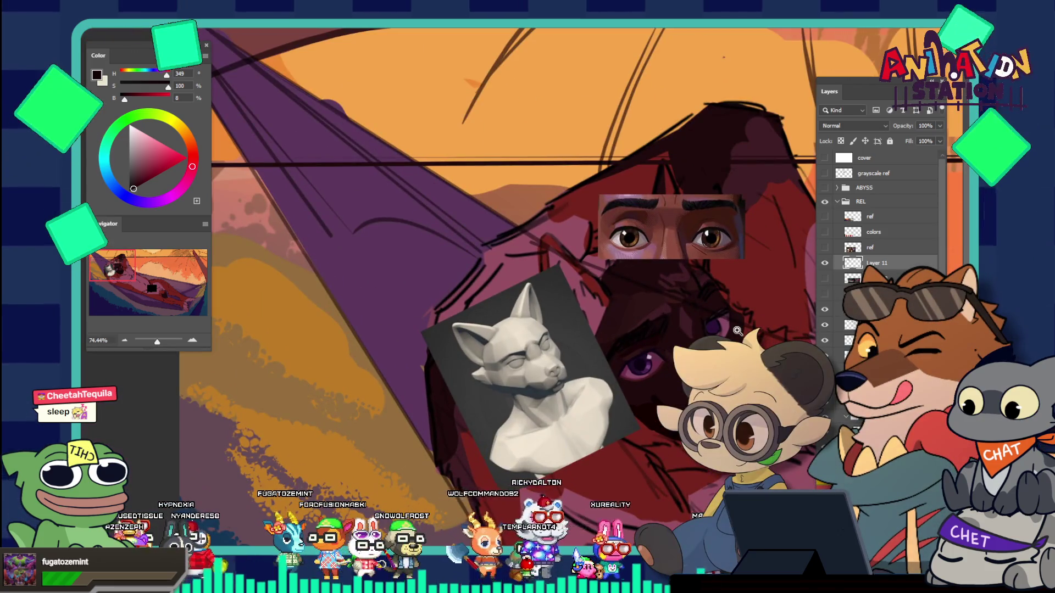
Step: Toggle the reference sheet and eye photo layers on and off to compare with the painting
{"action": "left_click", "coordinate": [824, 278]}
{"action": "left_click", "coordinate": [824, 264]}
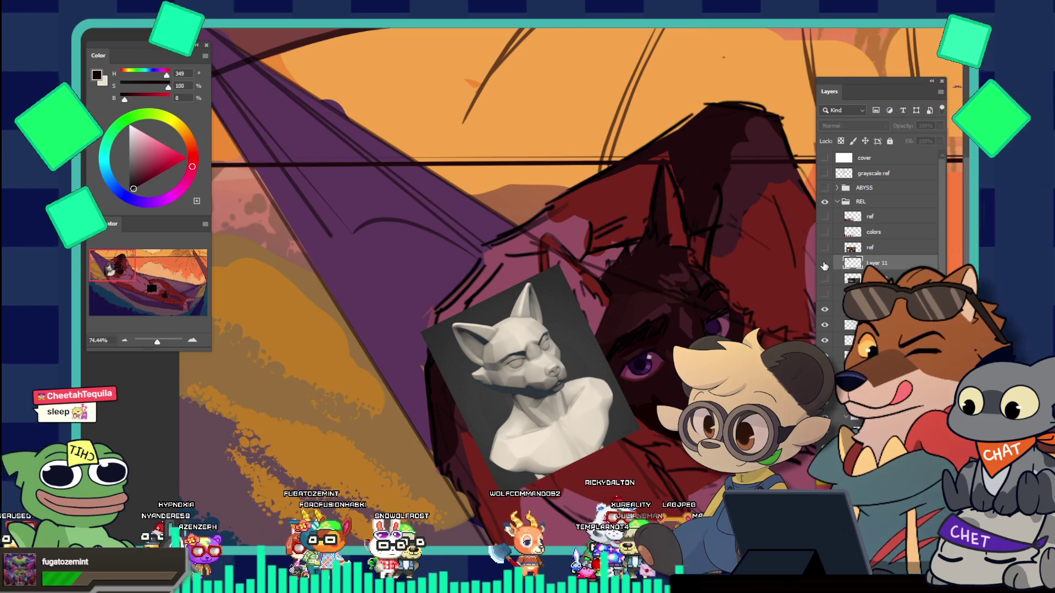
{"action": "left_click", "coordinate": [824, 264]}
{"action": "left_click", "coordinate": [824, 265]}
{"action": "left_click", "coordinate": [824, 265]}
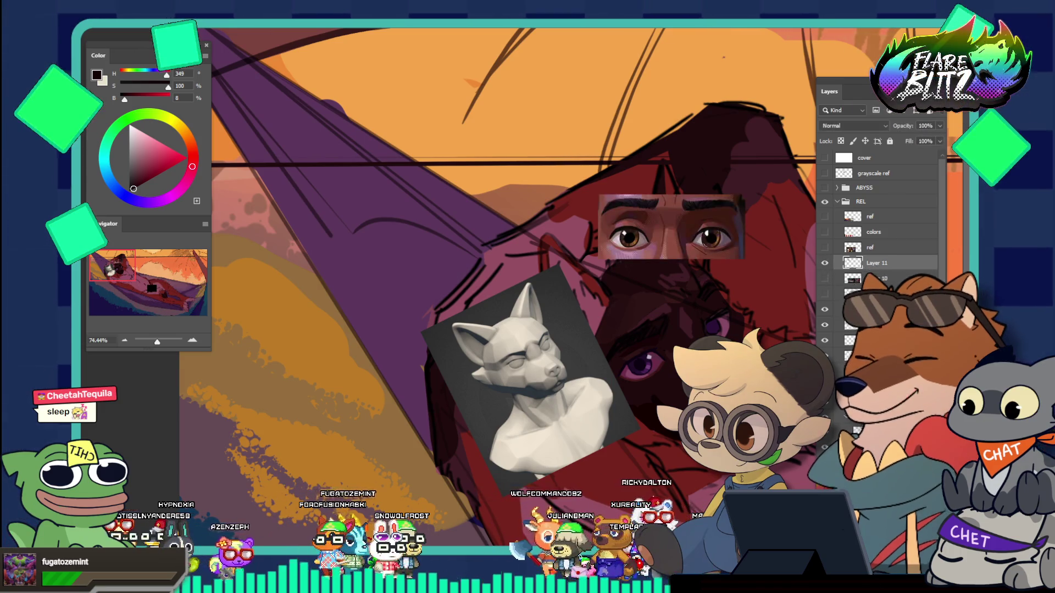
{"action": "scroll", "coordinate": [691, 371], "scroll_direction": "up", "scroll_amount": 5}
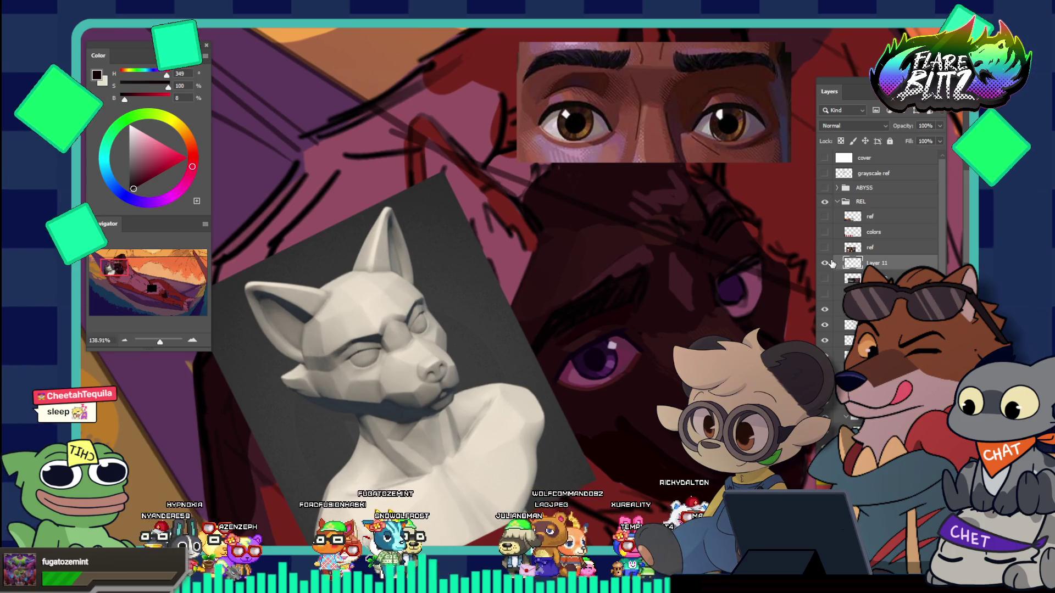
{"action": "left_click", "coordinate": [824, 264]}
{"action": "left_click", "coordinate": [825, 263]}
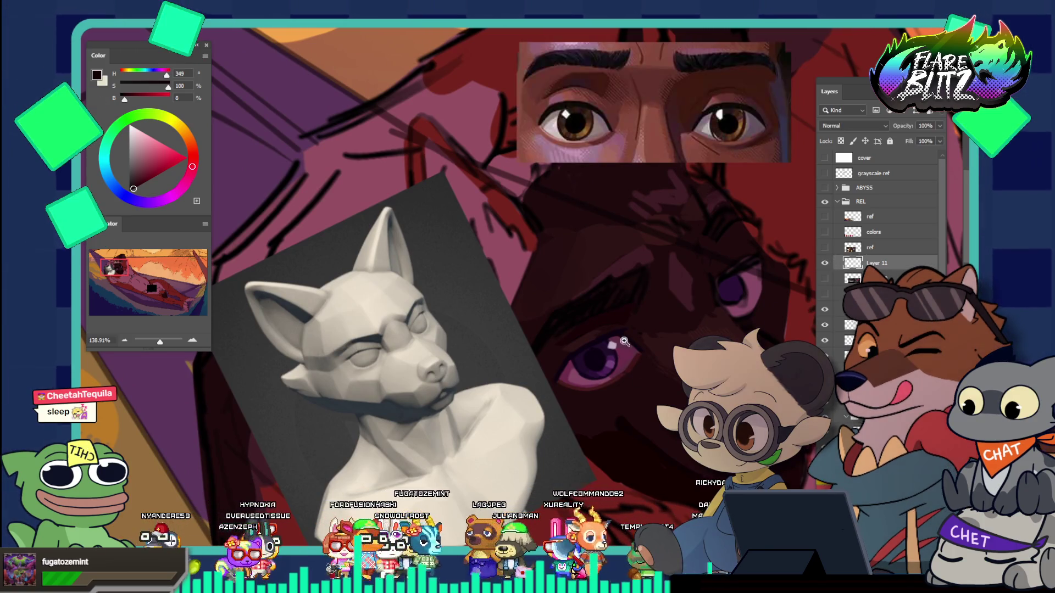
{"action": "scroll", "coordinate": [676, 388], "scroll_direction": "up", "scroll_amount": 6}
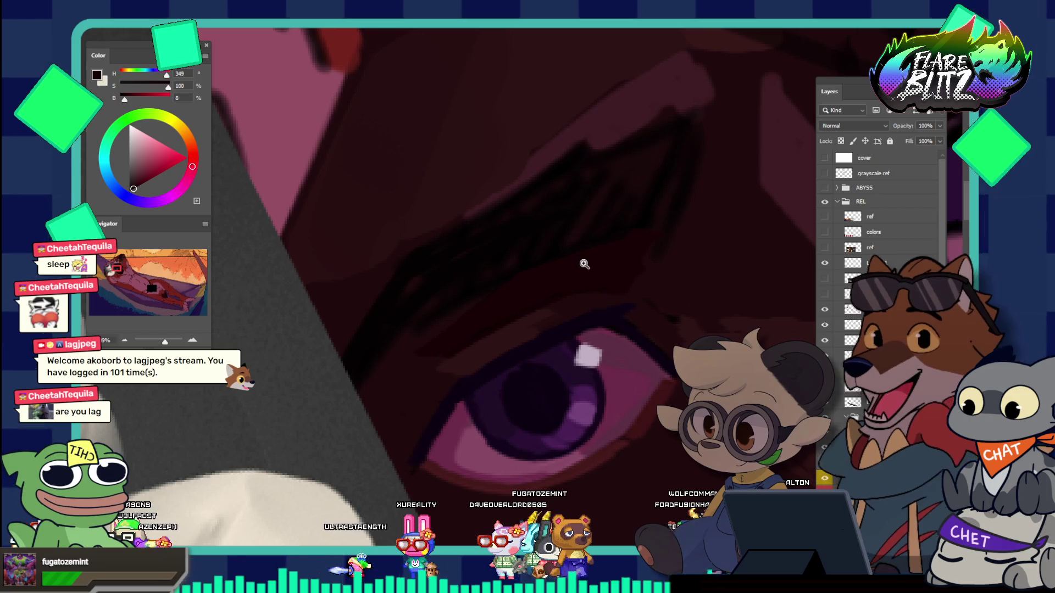
Step: Zoom in on the purple eye and sample a dark red, then a near-black red
{"action": "left_click", "coordinate": [584, 264]}
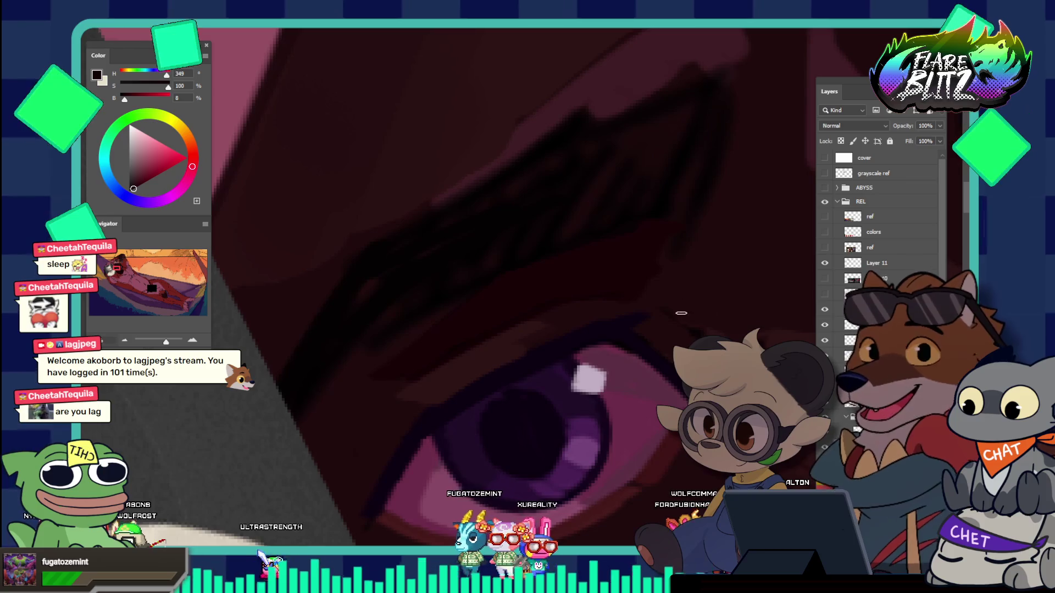
{"action": "key", "text": "ctrl+0"}
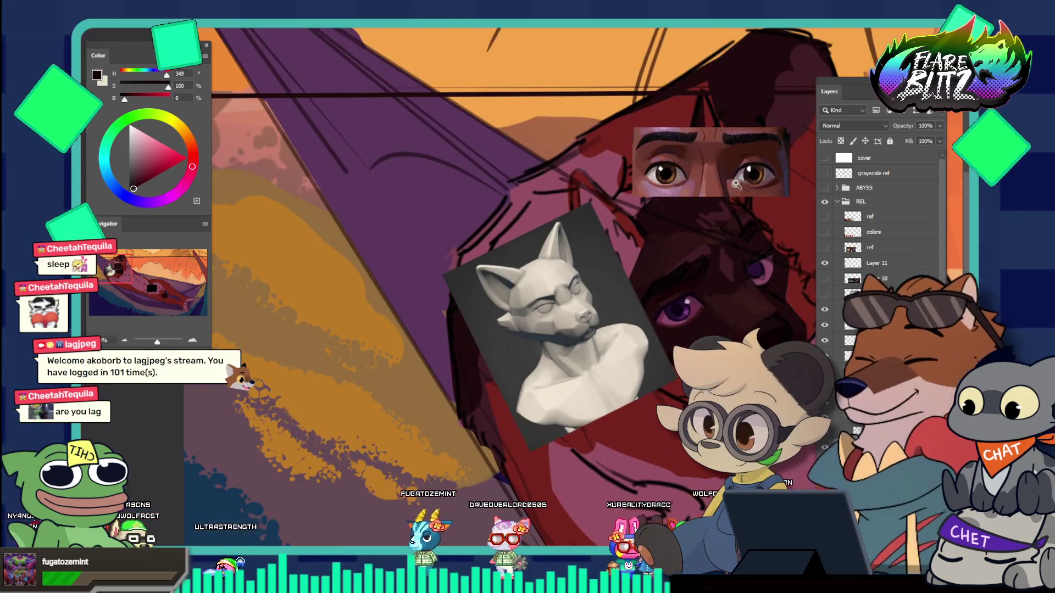
{"action": "left_click", "coordinate": [736, 184]}
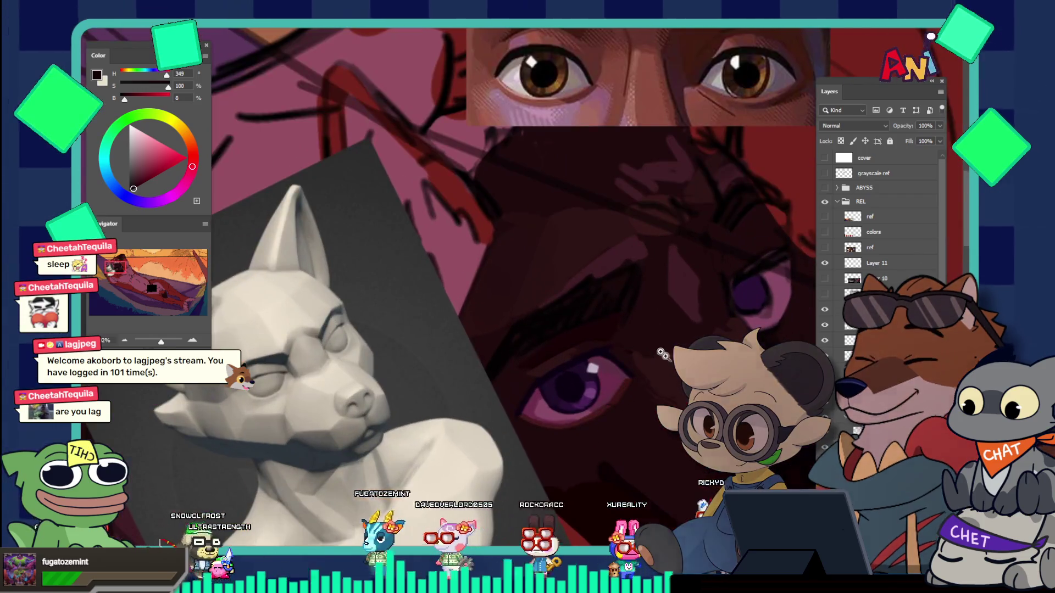
{"action": "left_click", "coordinate": [675, 331]}
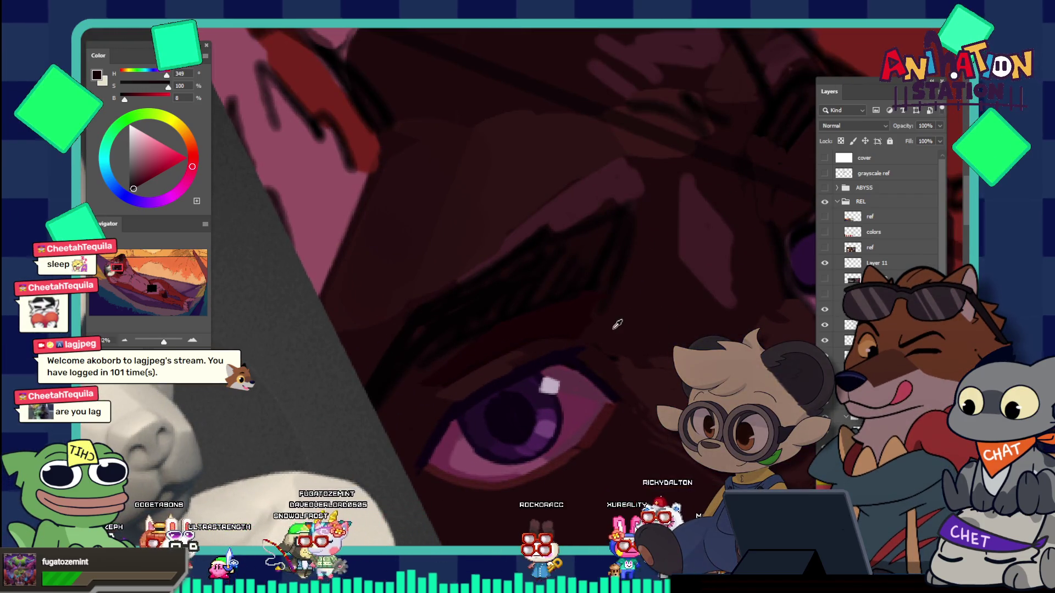
{"action": "left_click", "coordinate": [640, 283], "text": "alt"}
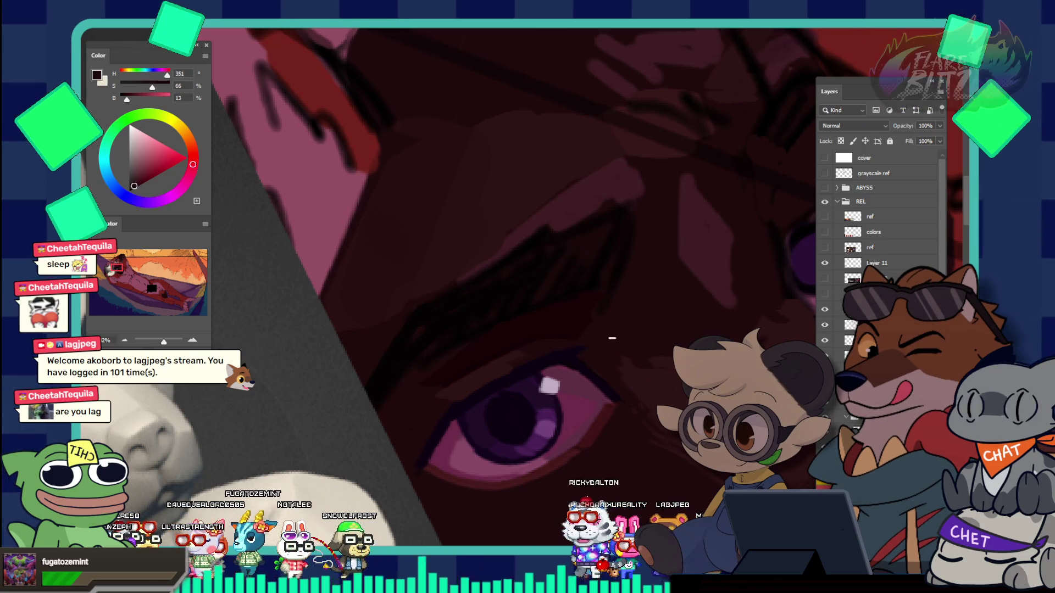
{"action": "key", "text": "ctrl+minus"}
{"action": "key", "text": "ctrl+minus"}
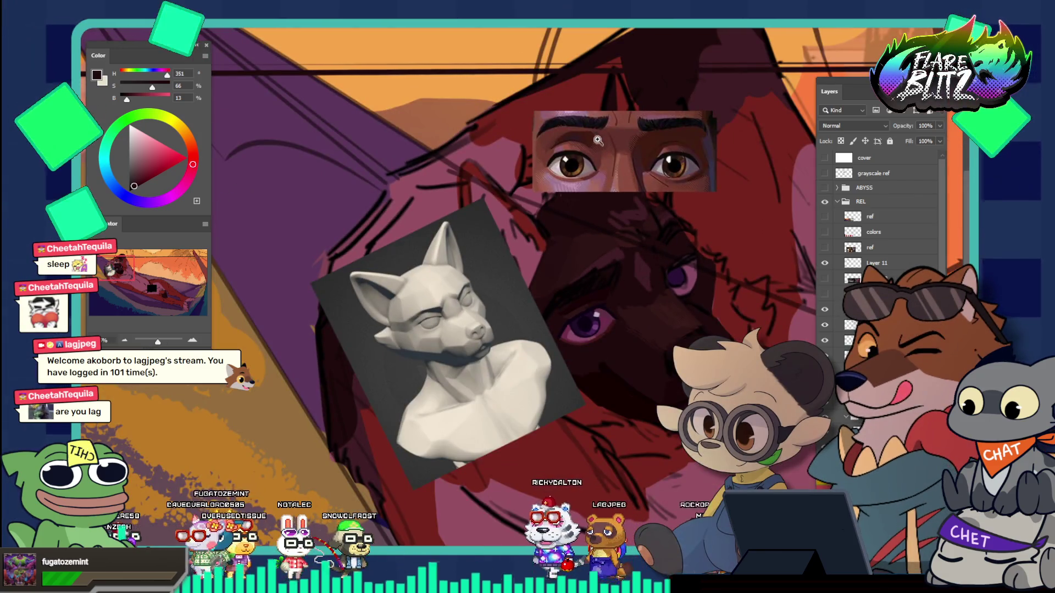
{"action": "key", "text": "ctrl+plus"}
{"action": "left_click_drag", "start_coordinate": [623, 179], "coordinate": [651, 265]}
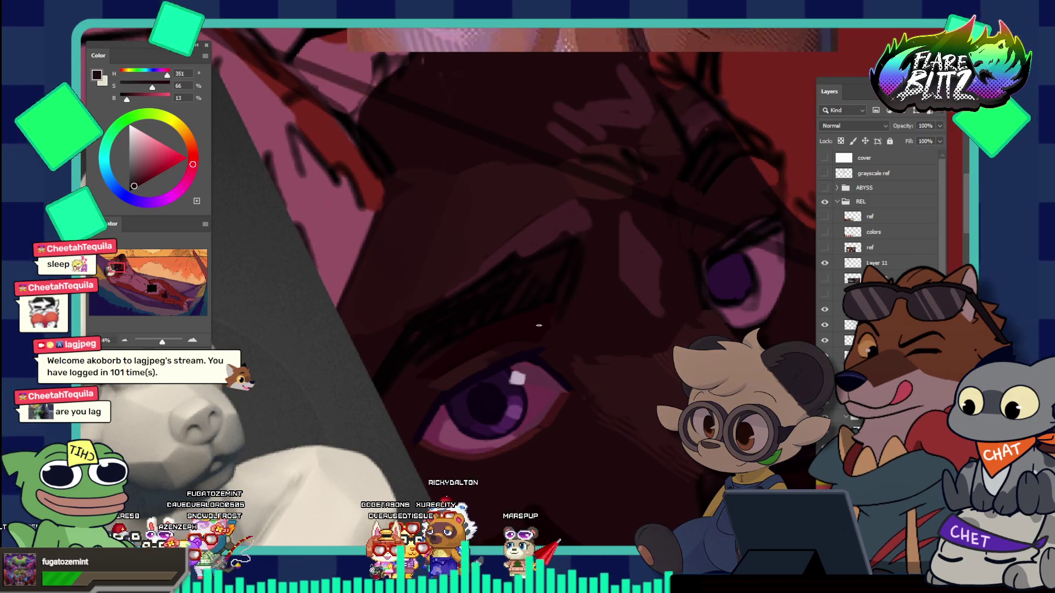
{"action": "left_click", "coordinate": [564, 240], "text": "alt"}
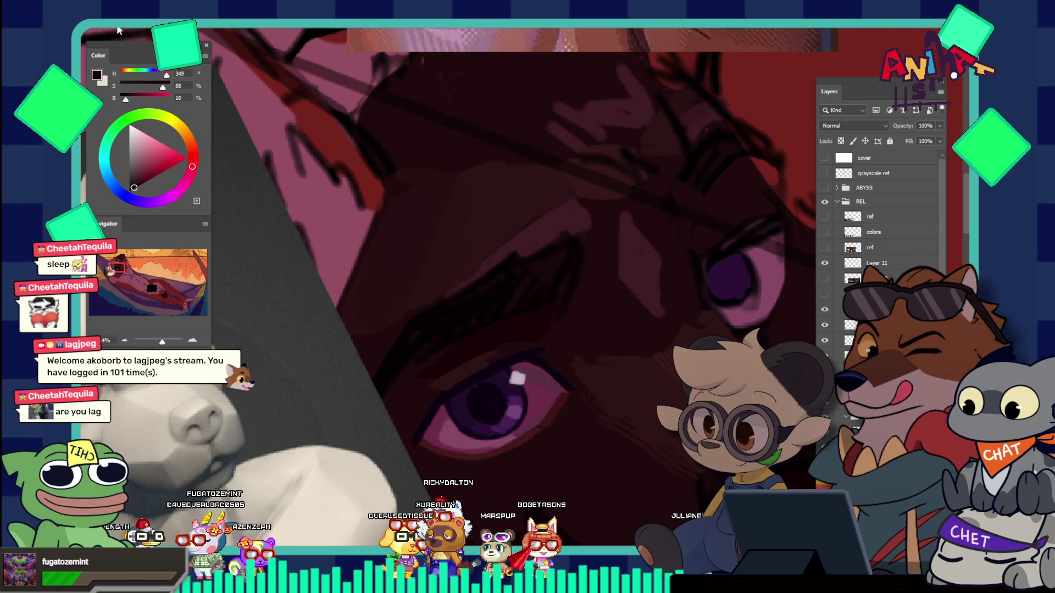
Step: Review the brush tips in Brush Settings, then enlarge the brush with ]
{"action": "key", "text": "F5"}
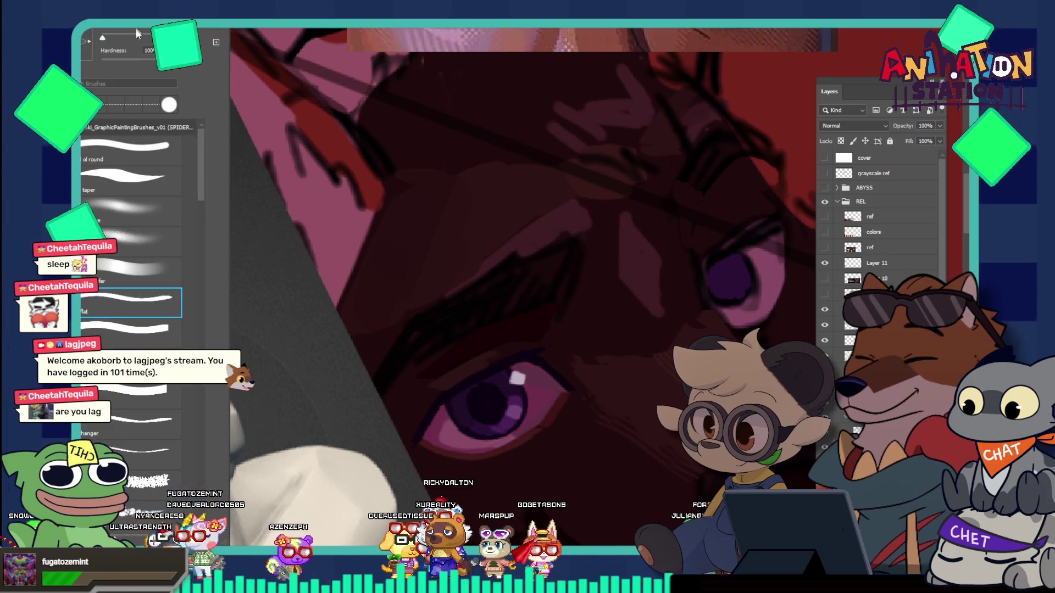
{"action": "scroll", "coordinate": [118, 113], "scroll_direction": "down", "scroll_amount": 5}
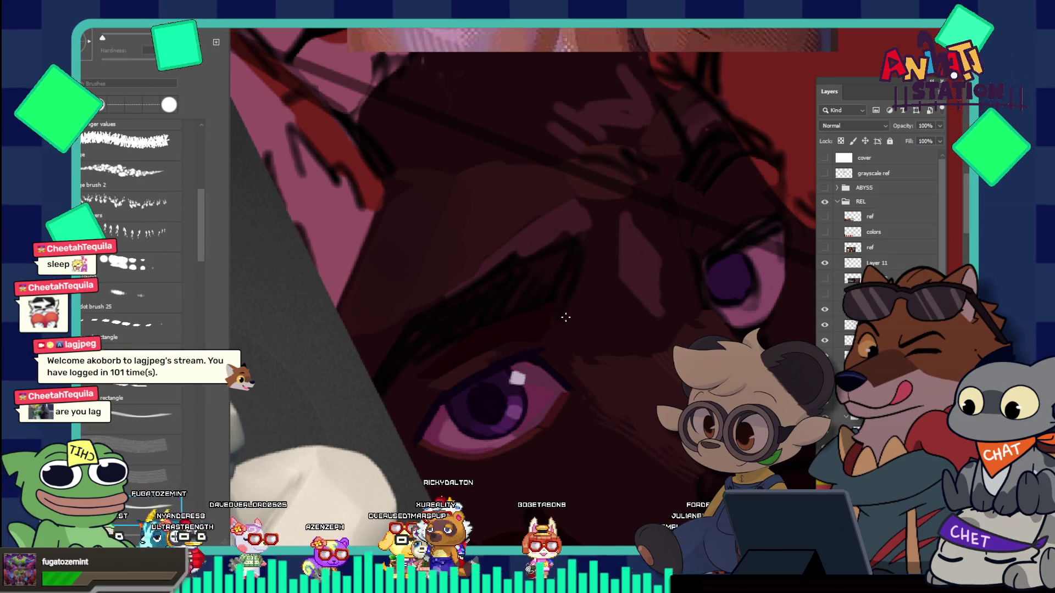
{"action": "key", "text": "F5"}
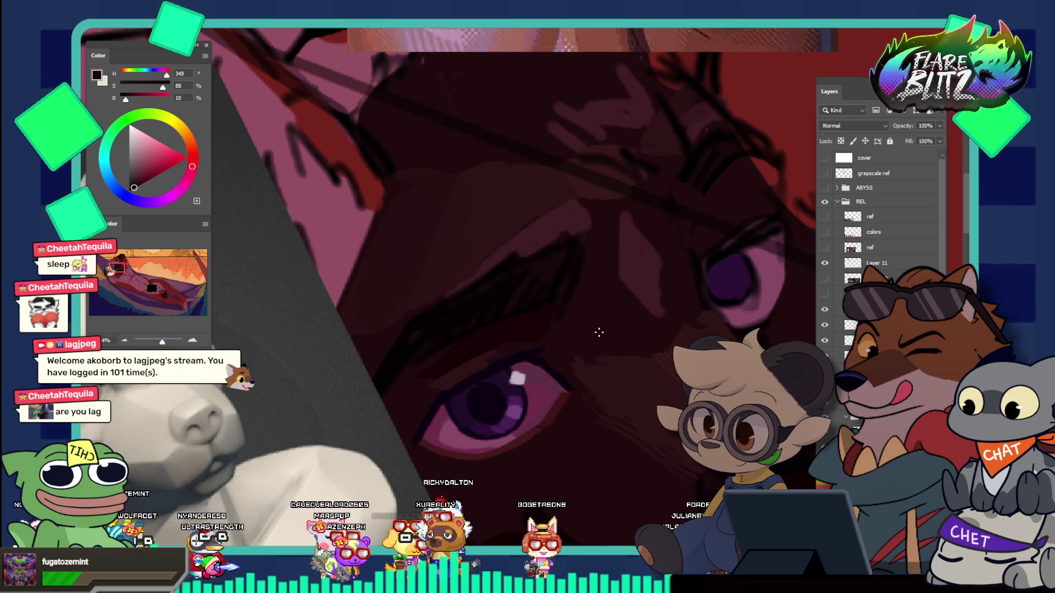
{"action": "key", "text": "bracketright"}
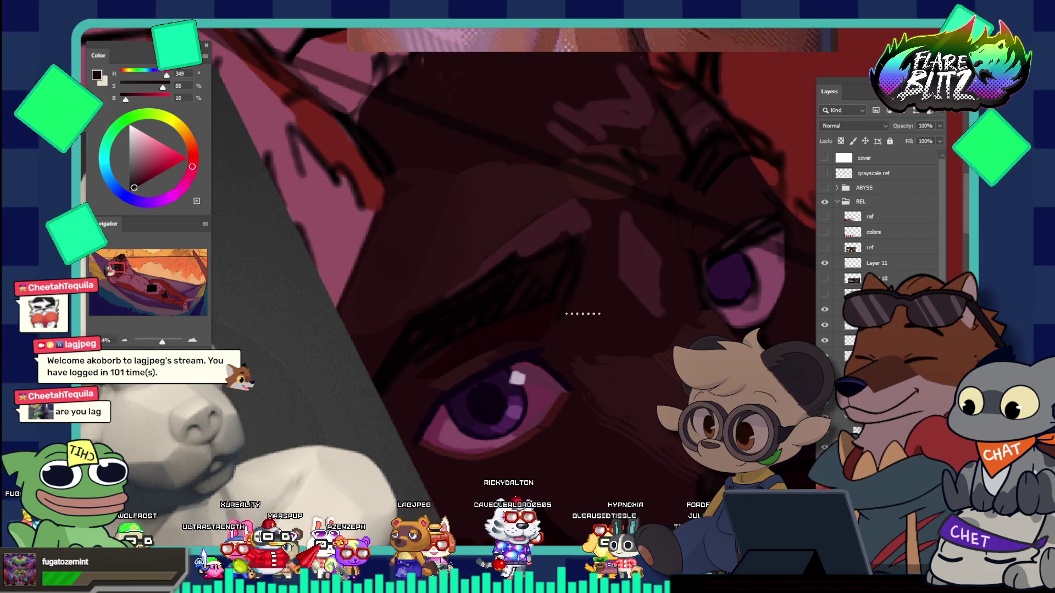
{"action": "scroll", "coordinate": [590, 171], "scroll_direction": "down", "scroll_amount": 2}
{"action": "scroll", "coordinate": [598, 192], "scroll_direction": "down", "scroll_amount": 2}
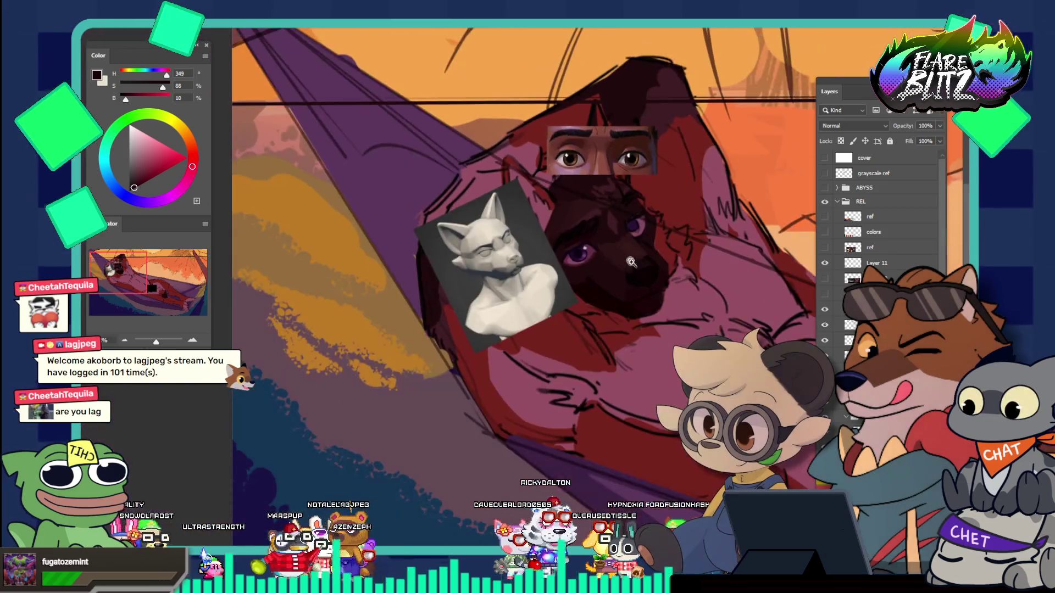
Step: Sample a dark crimson (hue 351, saturation 66%, brightness 13%) from the dog's face as paint colour
{"action": "scroll", "coordinate": [622, 244], "scroll_direction": "up", "scroll_amount": 4}
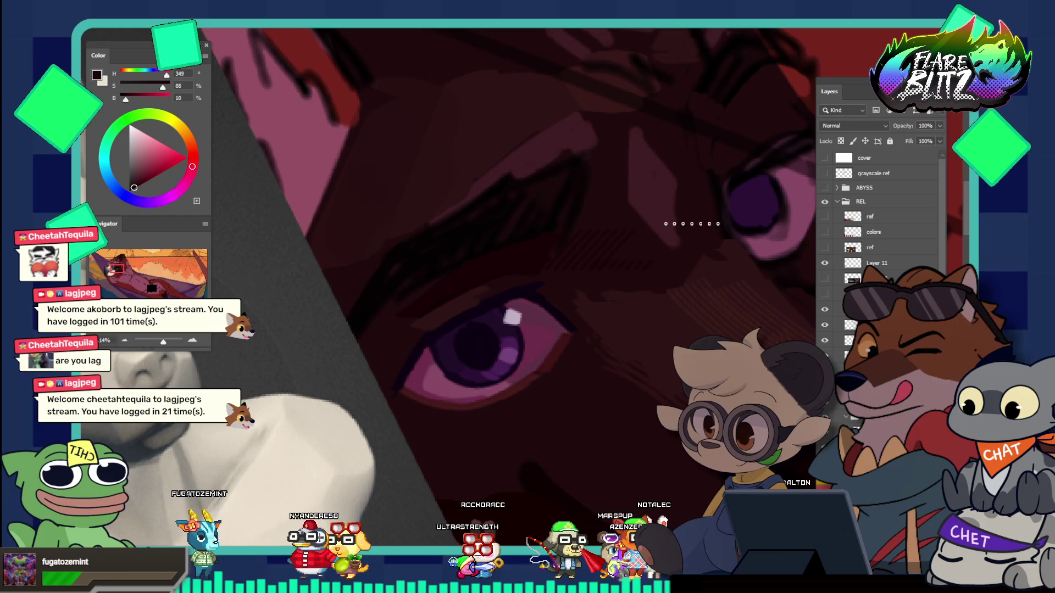
{"action": "left_click_drag", "start_coordinate": [674, 229], "coordinate": [612, 191]}
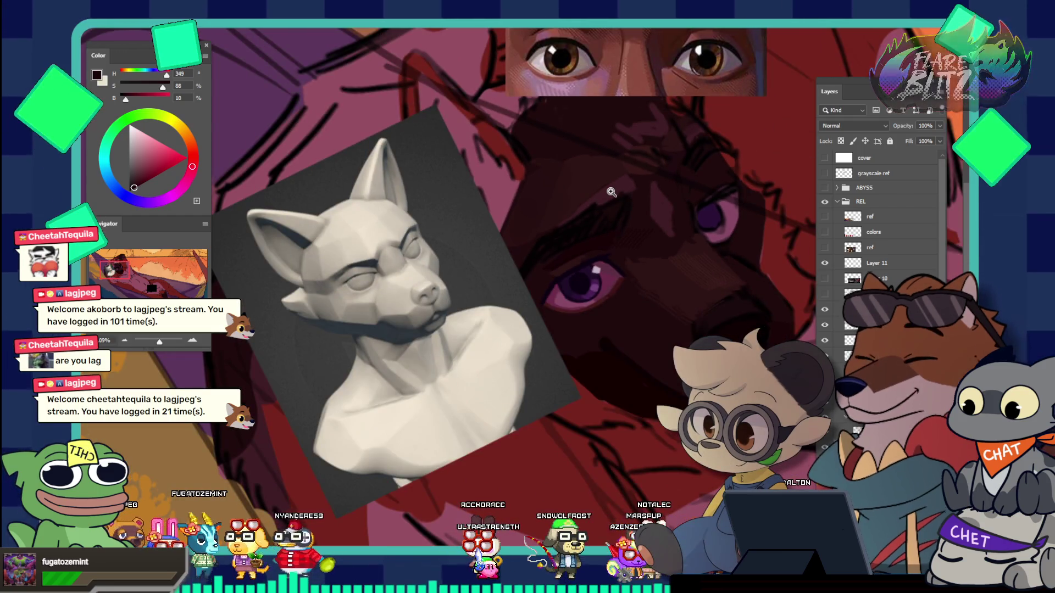
{"action": "scroll", "coordinate": [610, 189], "scroll_direction": "down", "scroll_amount": 2}
{"action": "left_click_drag", "start_coordinate": [657, 206], "coordinate": [730, 237]}
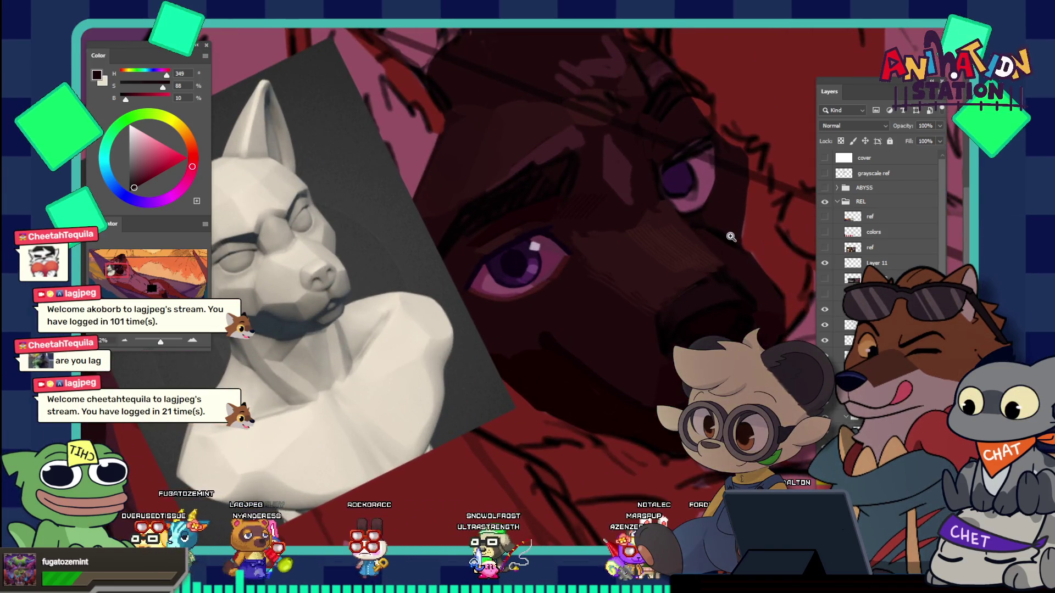
{"action": "scroll", "coordinate": [731, 236], "scroll_direction": "up", "scroll_amount": 2}
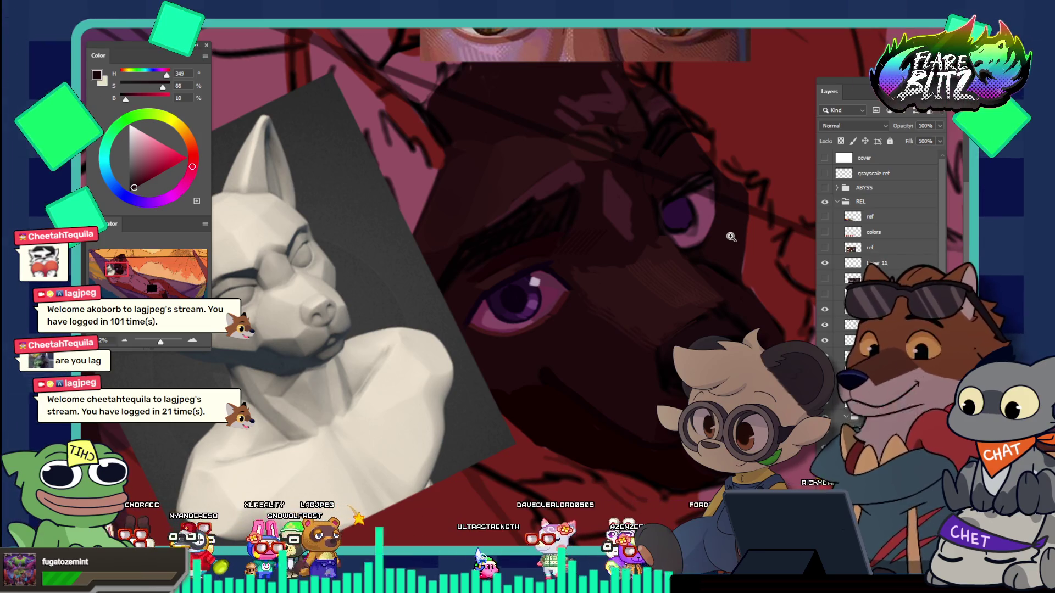
{"action": "left_click_drag", "start_coordinate": [670, 206], "coordinate": [702, 189]}
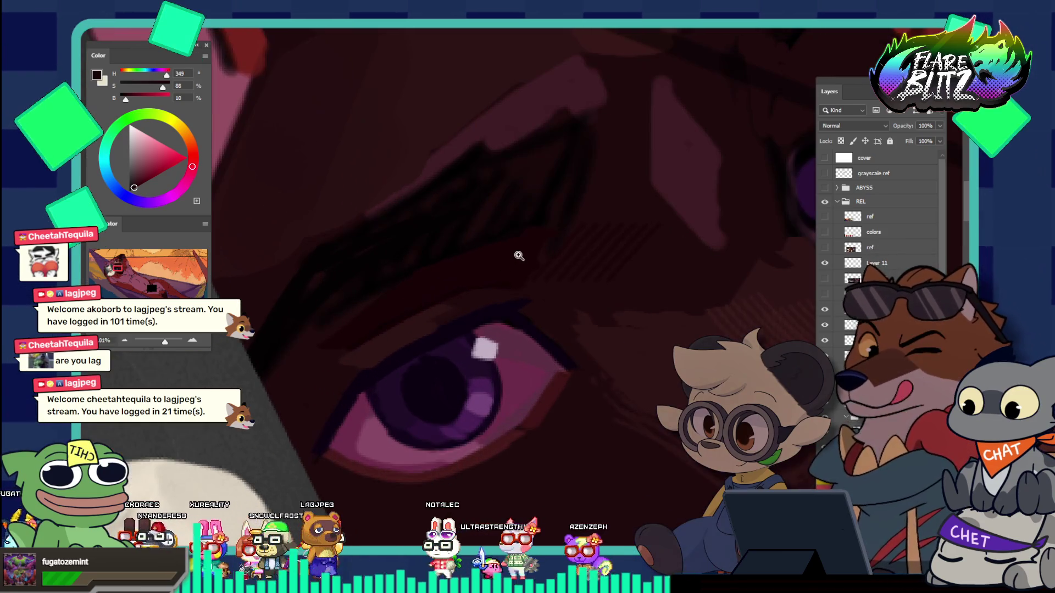
{"action": "mouse_move", "coordinate": [515, 254]}
{"action": "left_mouse_down"}
{"action": "mouse_move", "coordinate": [448, 242]}
{"action": "mouse_move", "coordinate": [636, 281]}
{"action": "mouse_move", "coordinate": [610, 277]}
{"action": "left_mouse_up"}
{"action": "left_click", "coordinate": [503, 261], "text": "alt"}
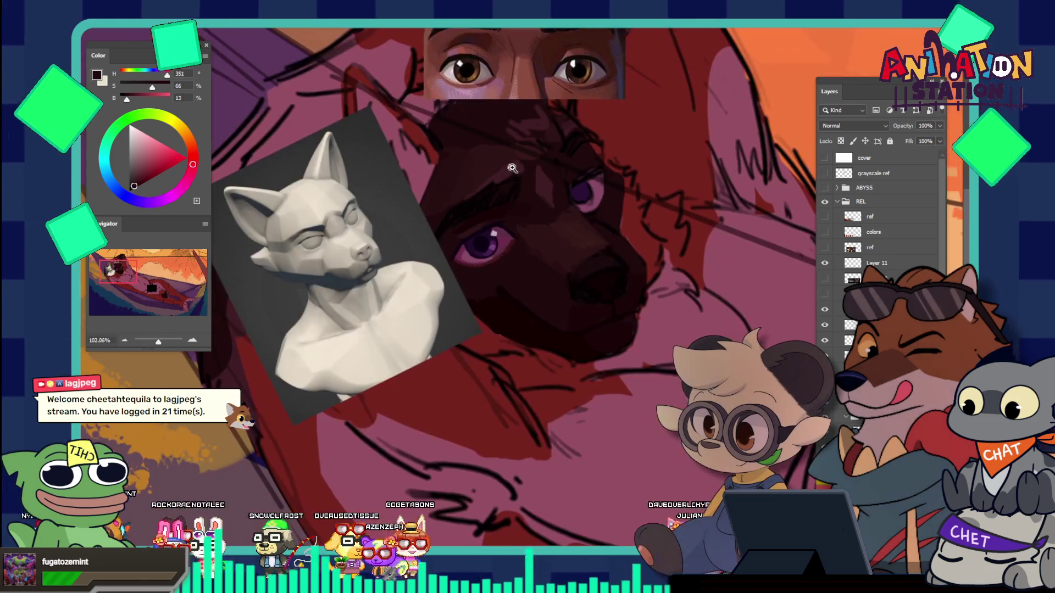
Step: Zoom in on the eye and sample near-black violet (hue 281, saturation 89%, brightness 7%)
{"action": "left_click", "coordinate": [617, 189]}
{"action": "left_click_drag", "start_coordinate": [618, 189], "coordinate": [637, 189]}
{"action": "left_click", "coordinate": [285, 278], "text": "alt"}
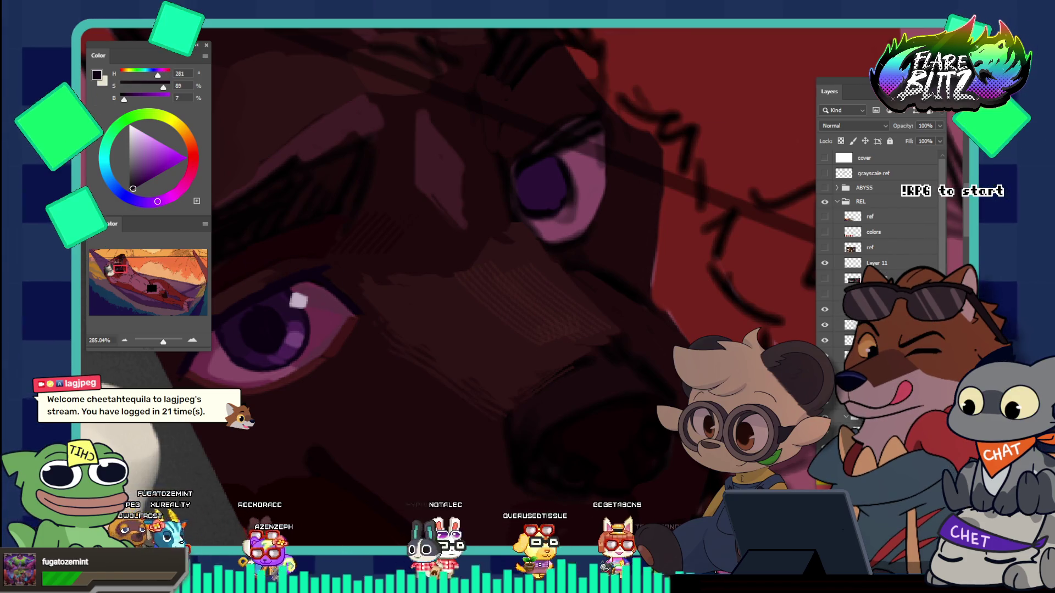
Step: Browse the Brush Preset picker to choose a brush for the eyes
{"action": "left_click", "coordinate": [118, 25]}
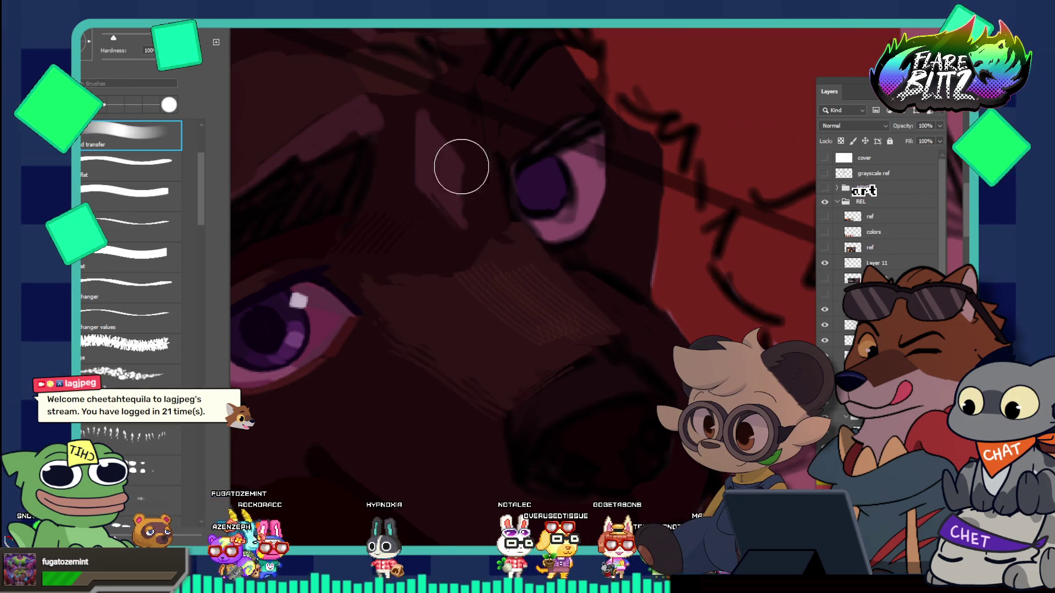
{"action": "left_click", "coordinate": [532, 178]}
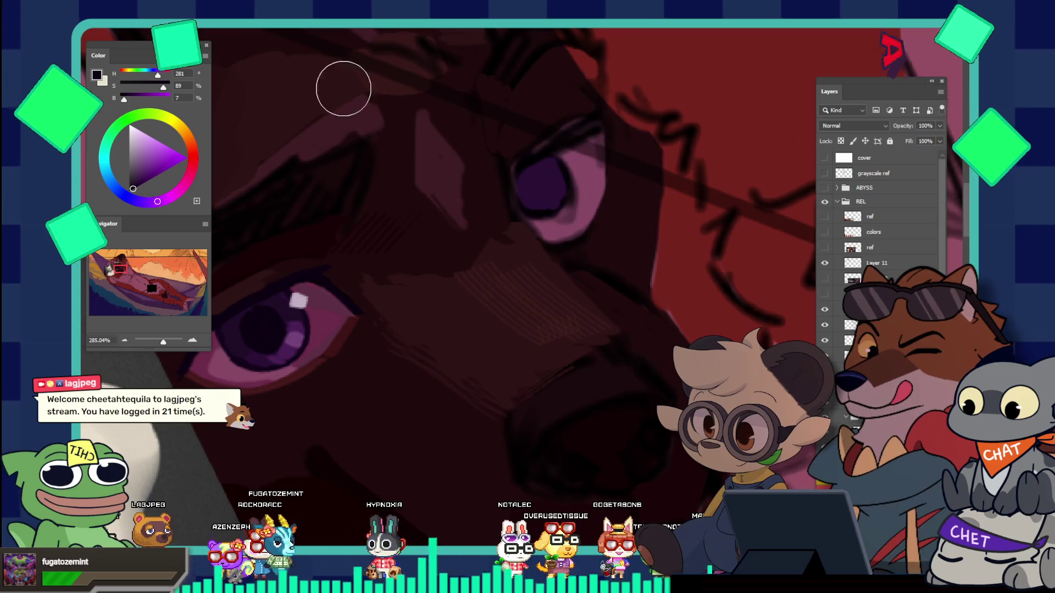
{"action": "left_click", "coordinate": [118, 25]}
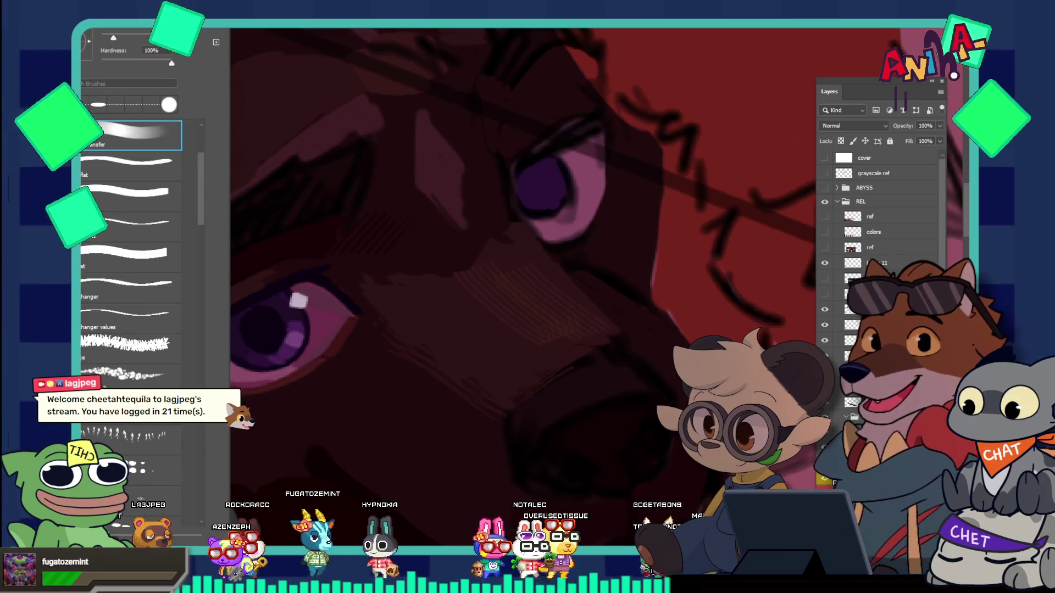
{"action": "left_click", "coordinate": [522, 155]}
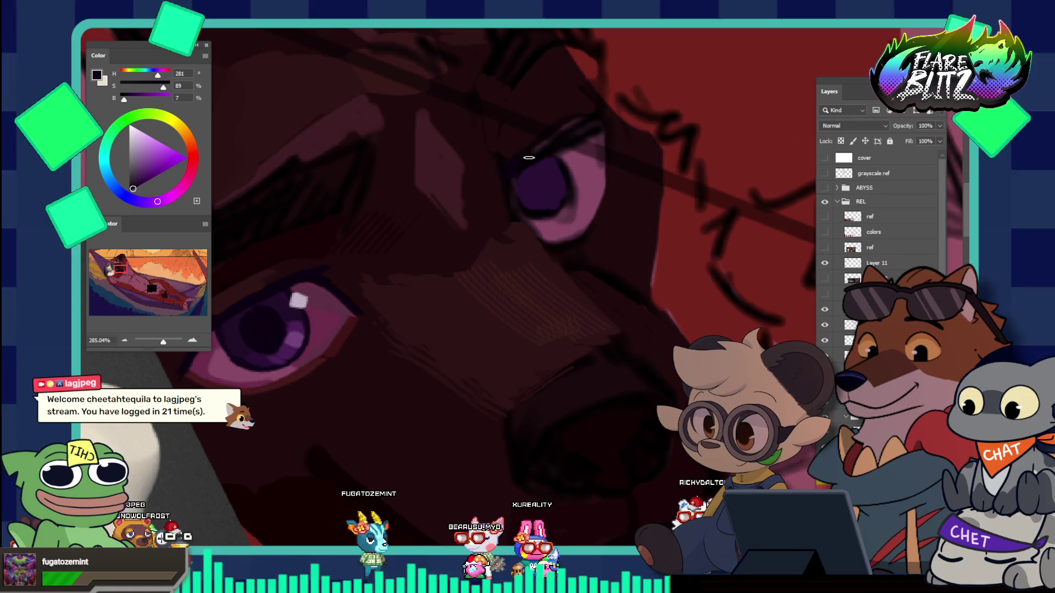
{"action": "scroll", "coordinate": [645, 115], "scroll_direction": "down", "scroll_amount": 5}
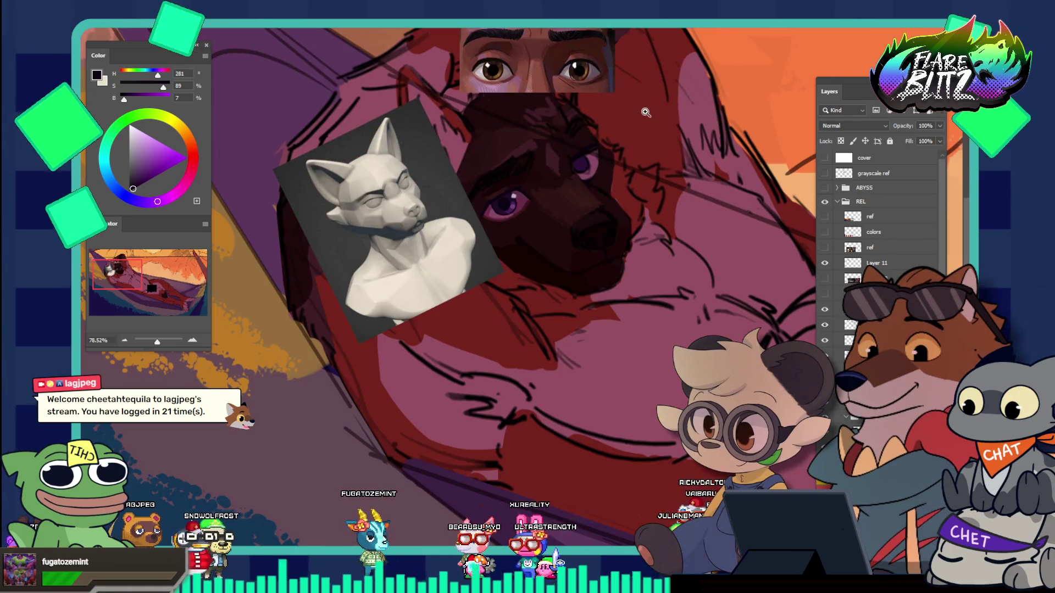
Step: Nudge the lineart layer slightly down and right over the dog with the Move tool
{"action": "scroll", "coordinate": [646, 116], "scroll_direction": "down", "scroll_amount": 2}
{"action": "scroll", "coordinate": [441, 37], "scroll_direction": "down", "scroll_amount": 2}
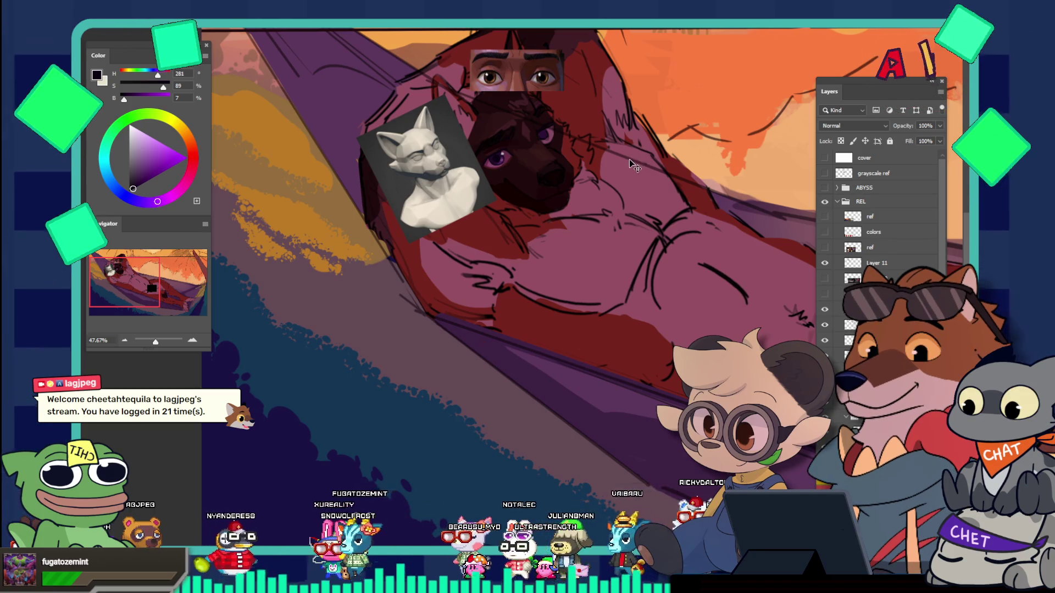
{"action": "left_click_drag", "start_coordinate": [628, 159], "coordinate": [636, 173]}
{"action": "scroll", "coordinate": [642, 168], "scroll_direction": "down", "scroll_amount": 2}
{"action": "scroll", "coordinate": [644, 167], "scroll_direction": "up", "scroll_amount": 4}
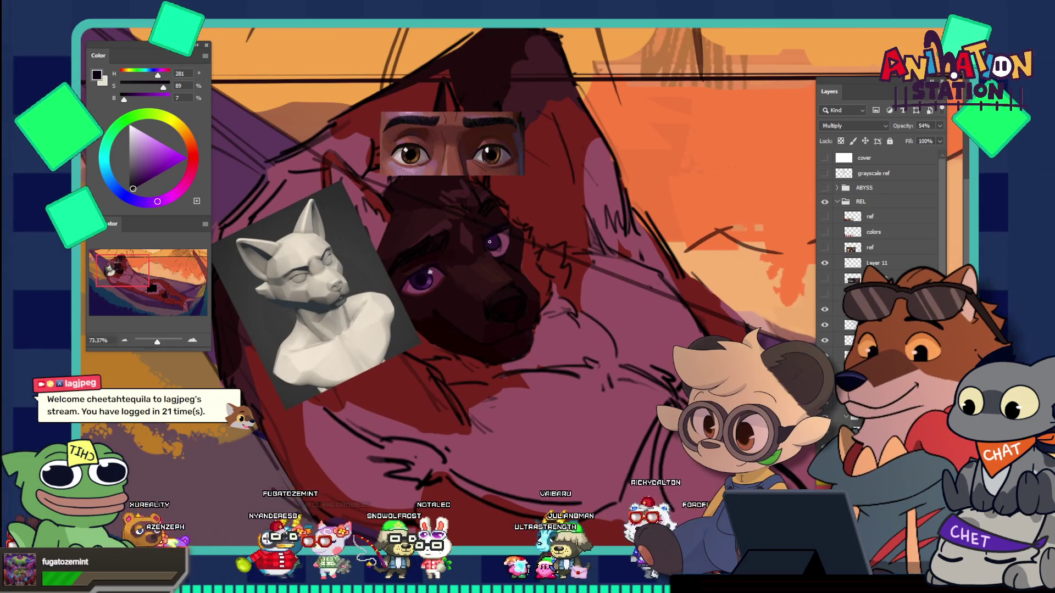
Step: Make the brush much bigger and zoom back onto the dog's face
{"action": "key", "text": "bracketright"}
{"action": "key", "text": "bracketright"}
{"action": "key", "text": "bracketright"}
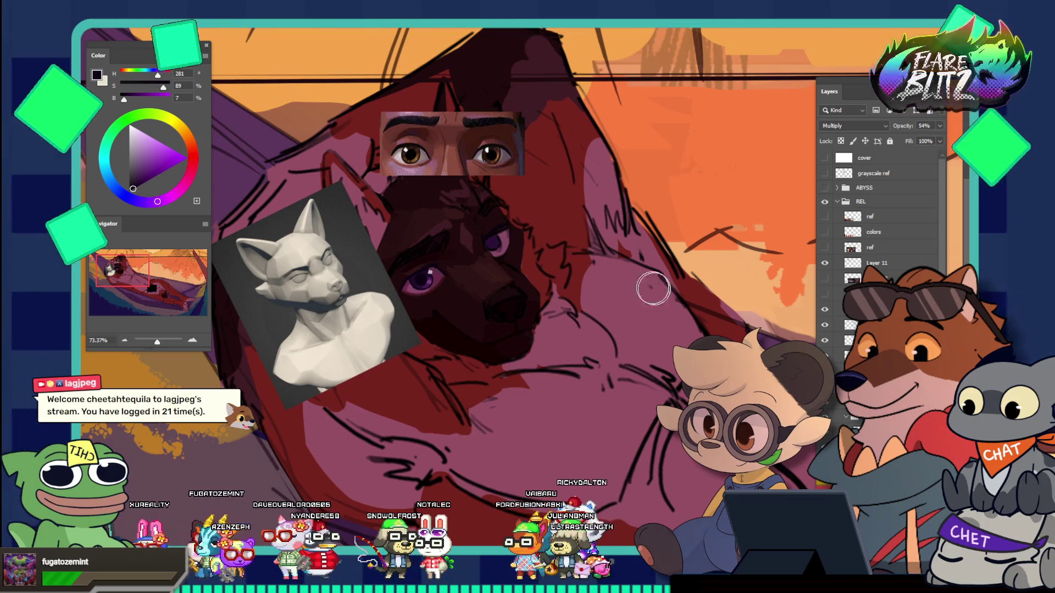
{"action": "scroll", "coordinate": [739, 308], "scroll_direction": "down", "scroll_amount": 5}
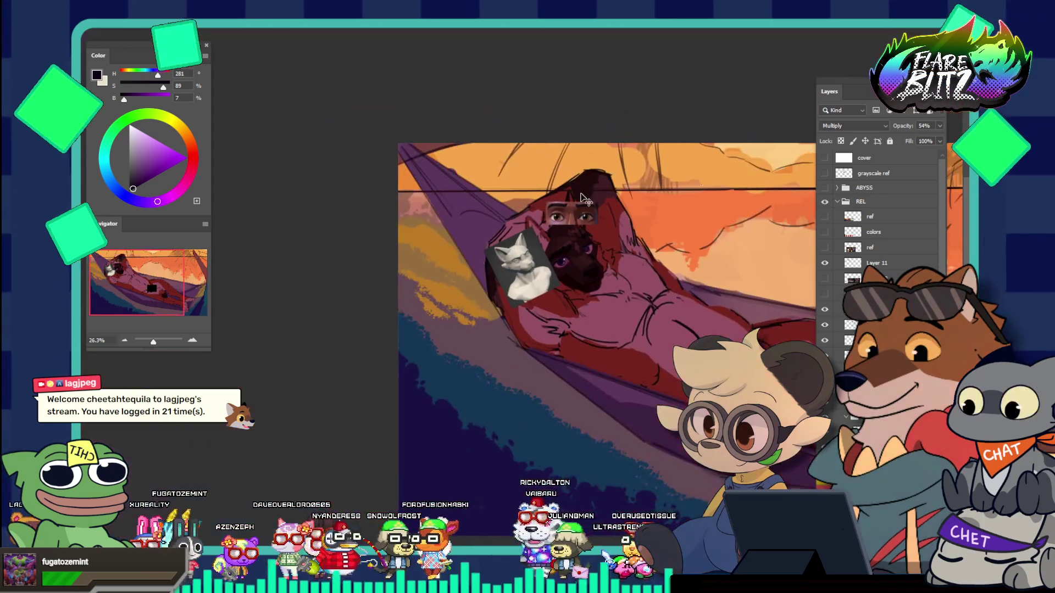
{"action": "scroll", "coordinate": [730, 275], "scroll_direction": "up", "scroll_amount": 3}
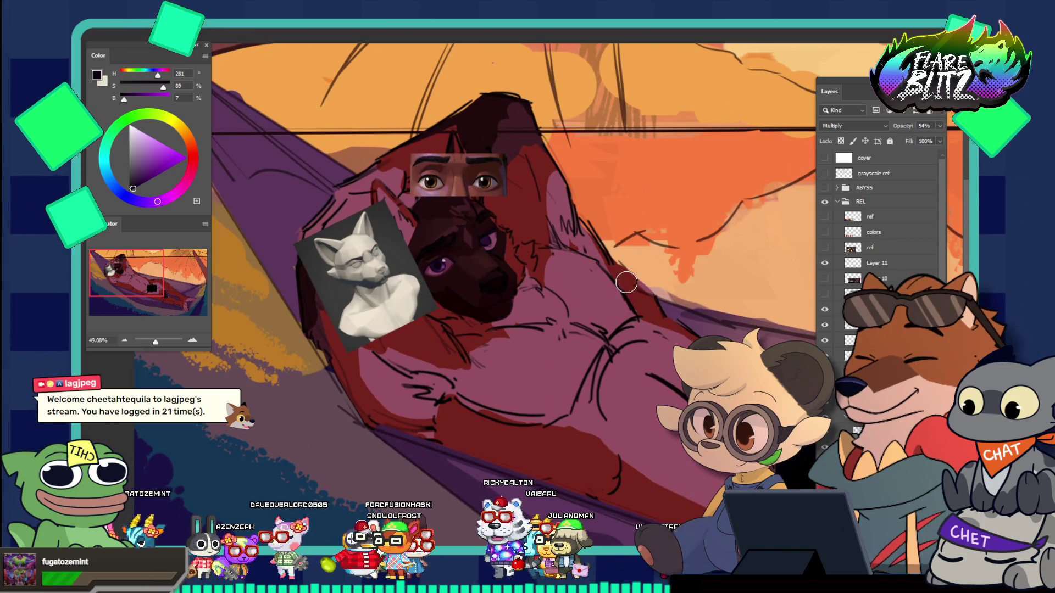
{"action": "scroll", "coordinate": [603, 254], "scroll_direction": "down", "scroll_amount": 5}
{"action": "scroll", "coordinate": [766, 309], "scroll_direction": "down", "scroll_amount": 4}
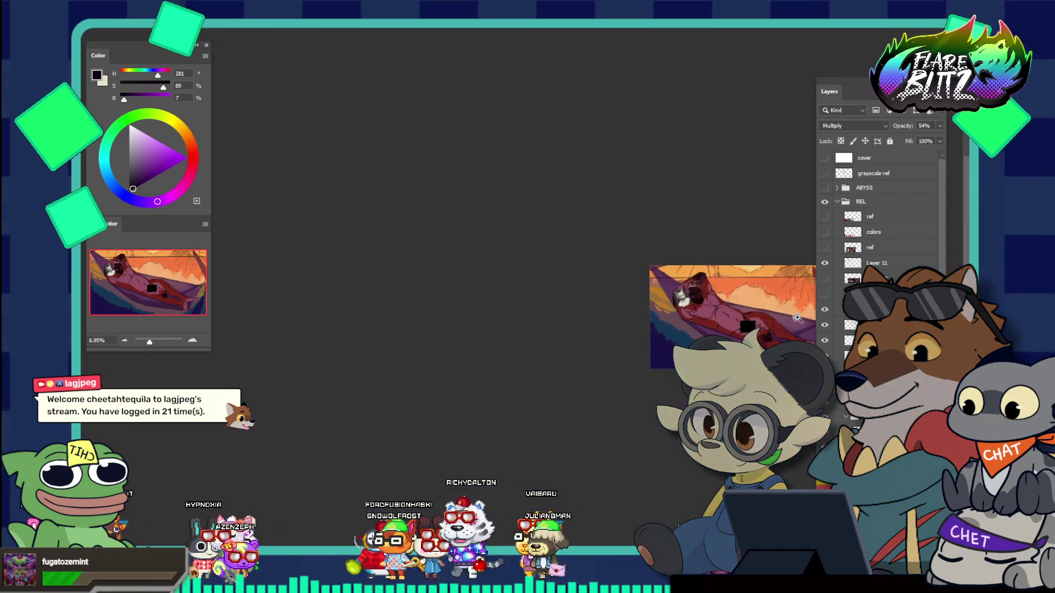
{"action": "scroll", "coordinate": [769, 308], "scroll_direction": "up", "scroll_amount": 3}
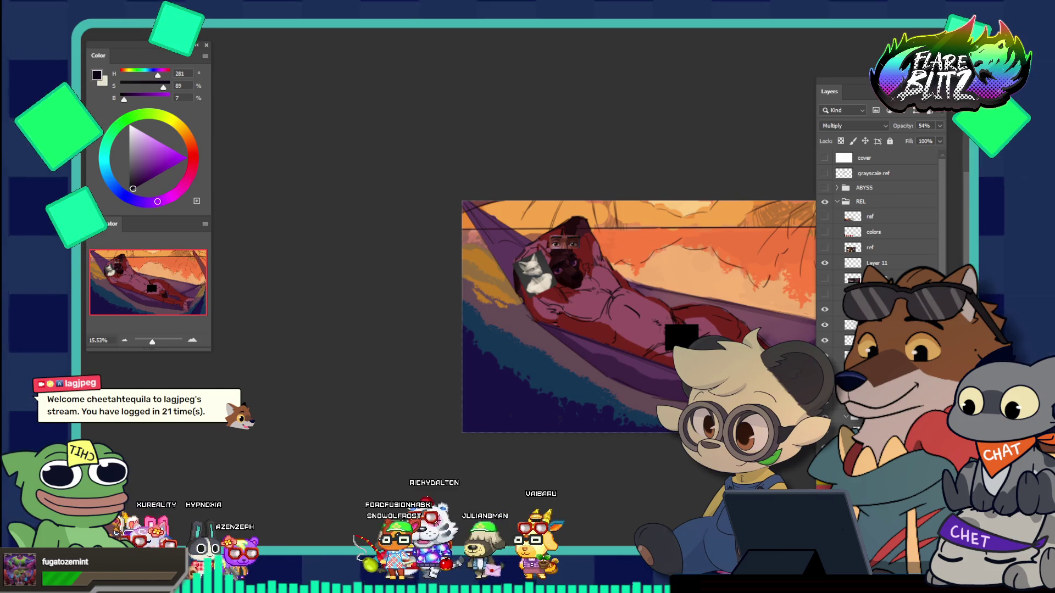
{"action": "scroll", "coordinate": [593, 297], "scroll_direction": "up", "scroll_amount": 2}
{"action": "scroll", "coordinate": [593, 297], "scroll_direction": "up", "scroll_amount": 2}
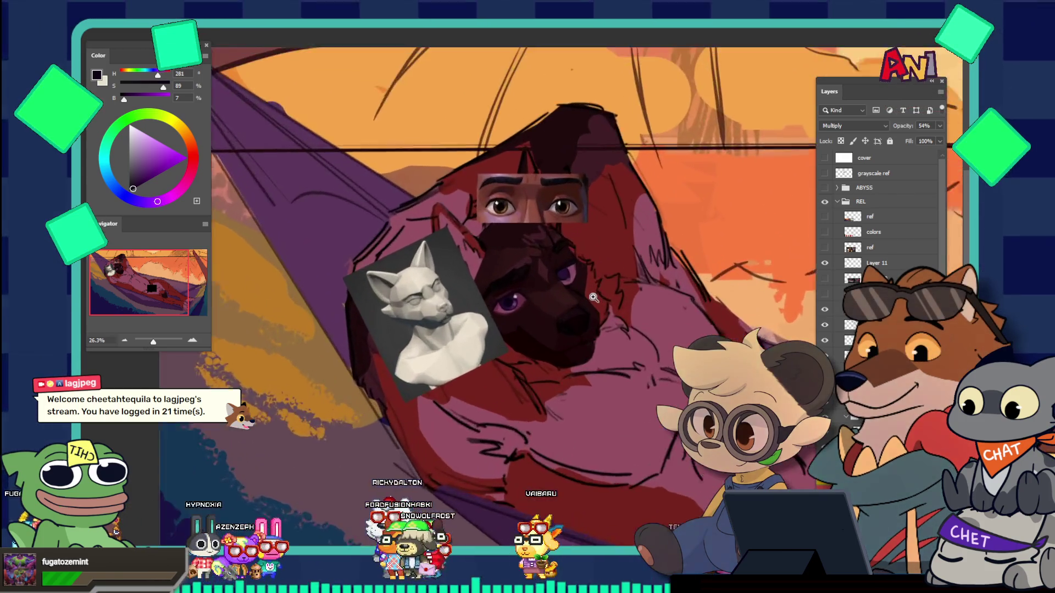
{"action": "scroll", "coordinate": [593, 298], "scroll_direction": "up", "scroll_amount": 2}
{"action": "scroll", "coordinate": [620, 328], "scroll_direction": "up", "scroll_amount": 4}
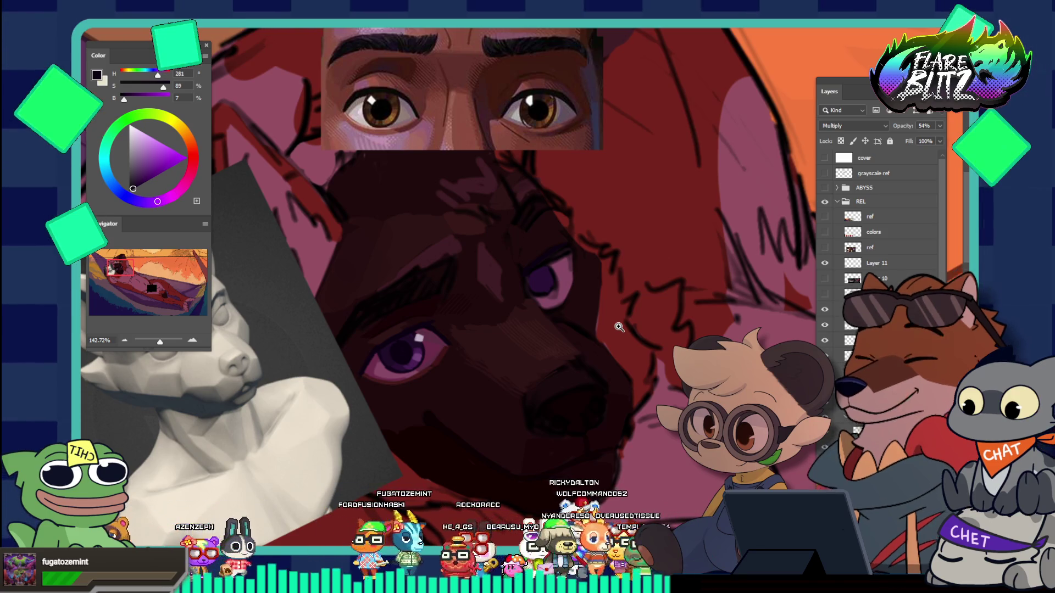
Step: Zoom into the upper eye, sample its purple, and paint on the full-opacity layer with muted pink
{"action": "left_click", "coordinate": [555, 266]}
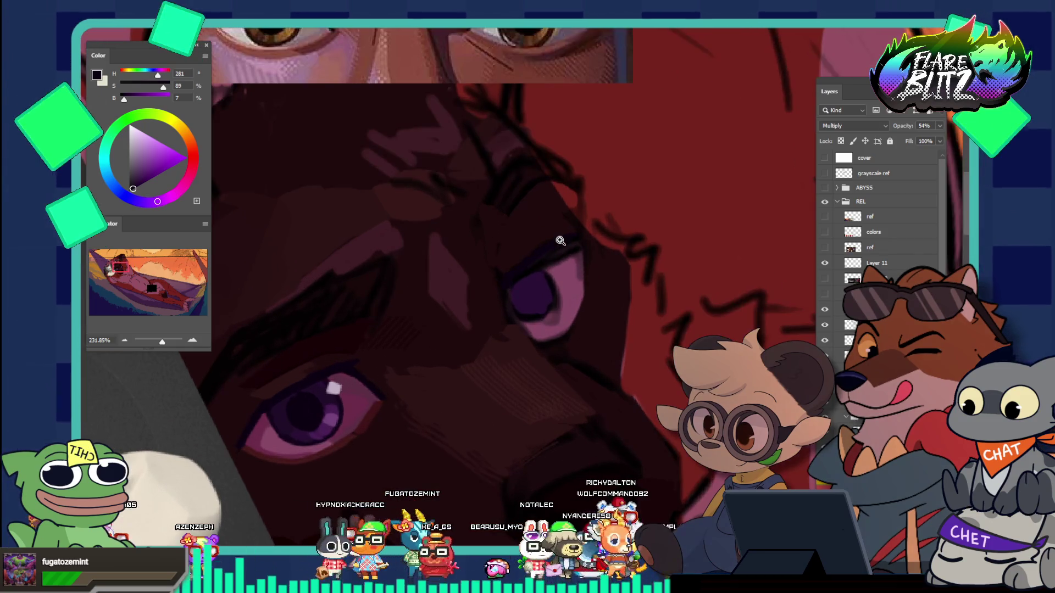
{"action": "left_click", "coordinate": [540, 253]}
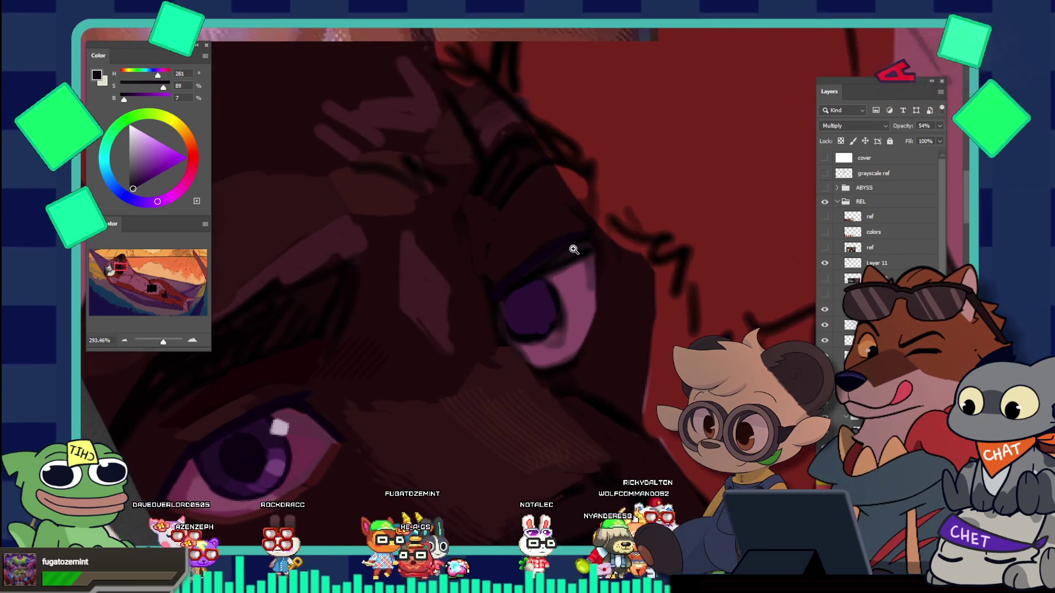
{"action": "left_click", "coordinate": [544, 282], "text": "alt"}
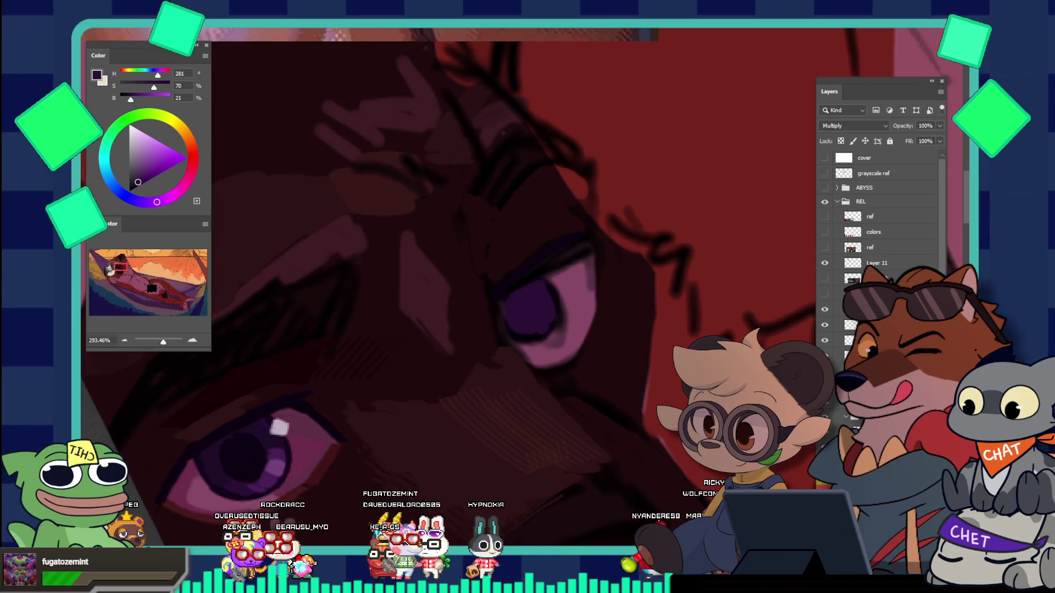
{"action": "left_click", "coordinate": [510, 313], "text": "ctrl"}
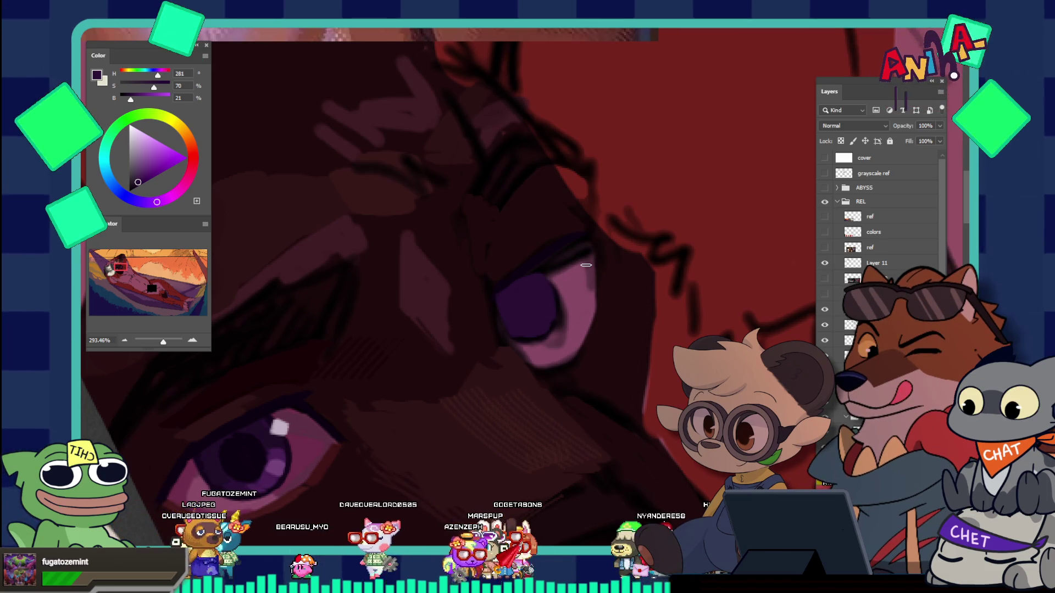
{"action": "left_click", "coordinate": [581, 282], "text": "alt"}
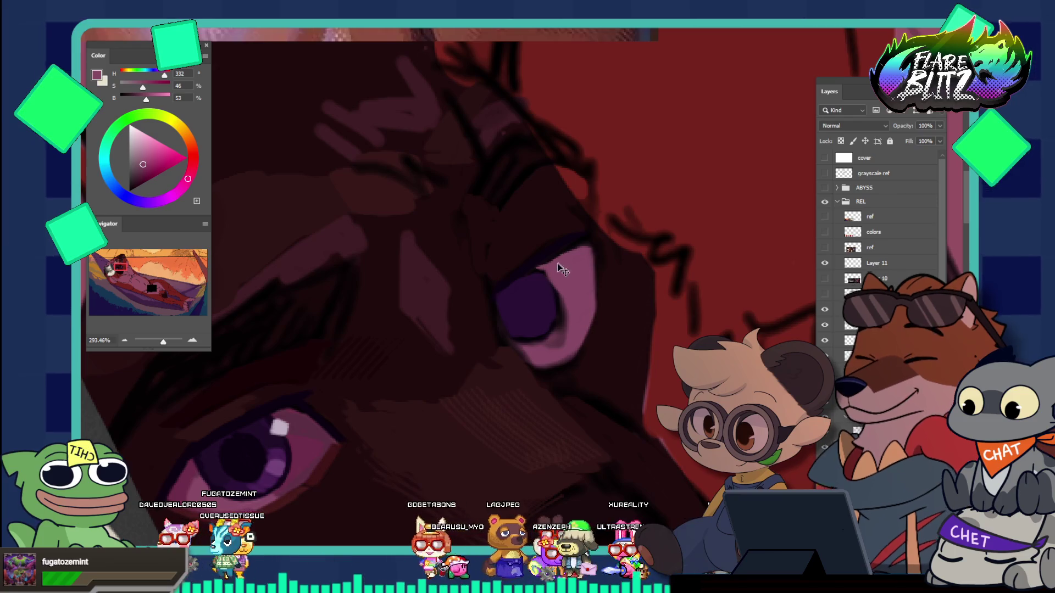
Step: Shade around the upper eye with a near-black purple and dark crimson (hue 351, 66%, 13%)
{"action": "scroll", "coordinate": [601, 253], "scroll_direction": "down", "scroll_amount": 2}
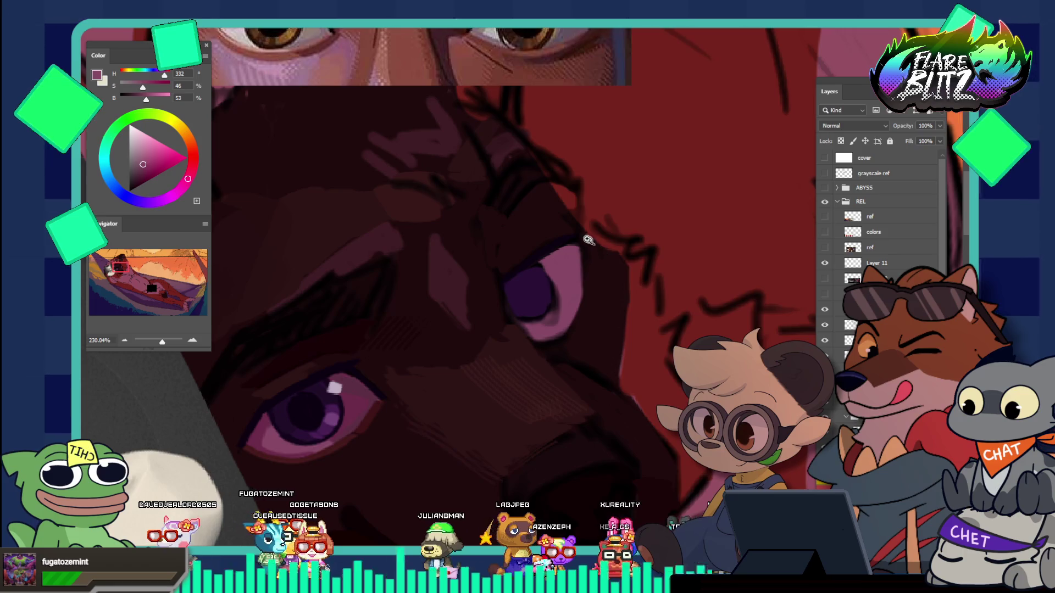
{"action": "scroll", "coordinate": [587, 240], "scroll_direction": "up", "scroll_amount": 1}
{"action": "left_click", "coordinate": [553, 238], "text": "alt"}
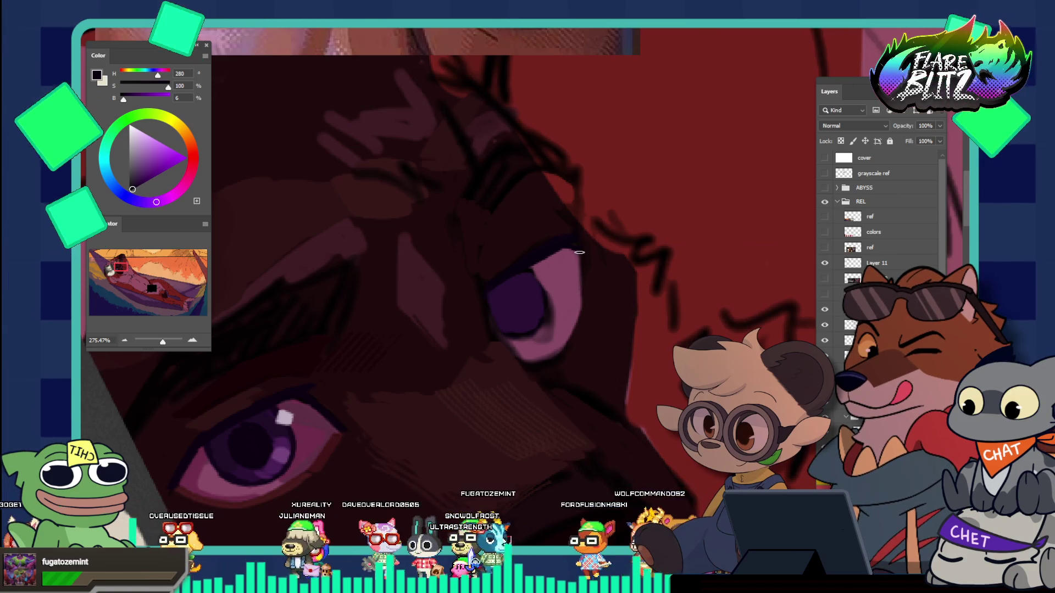
{"action": "left_click", "coordinate": [543, 224], "text": "alt"}
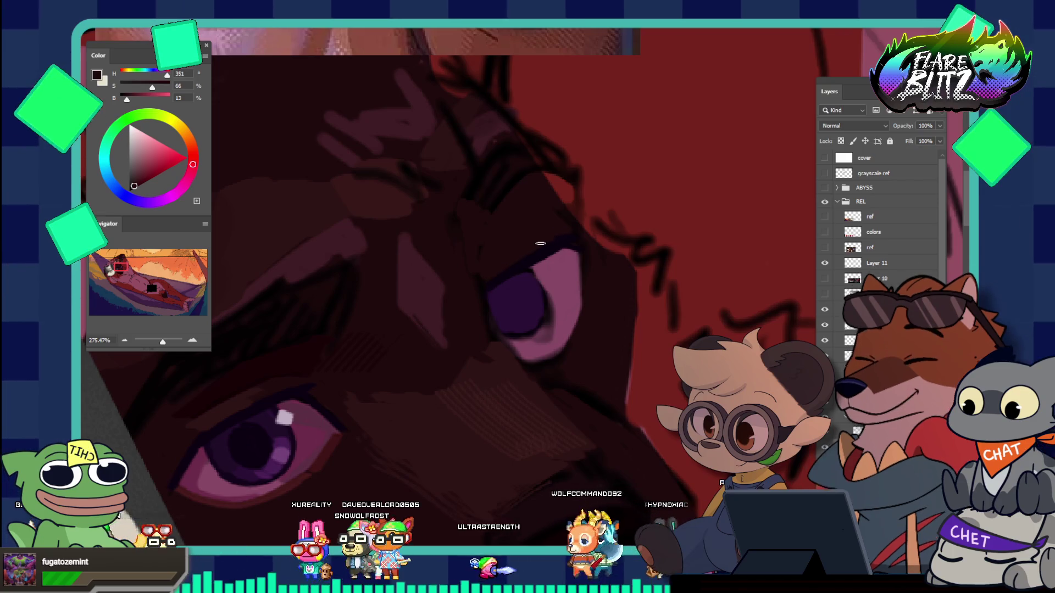
{"action": "scroll", "coordinate": [560, 208], "scroll_direction": "down", "scroll_amount": 5}
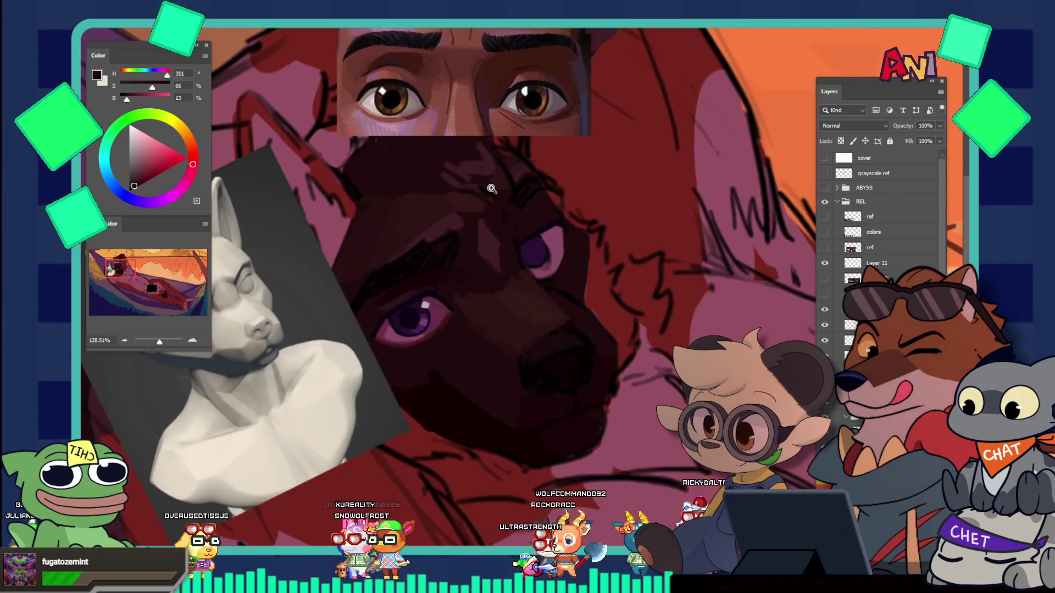
Step: Compare the face against the eye reference and sample a deeper dark red
{"action": "scroll", "coordinate": [557, 117], "scroll_direction": "up", "scroll_amount": 3}
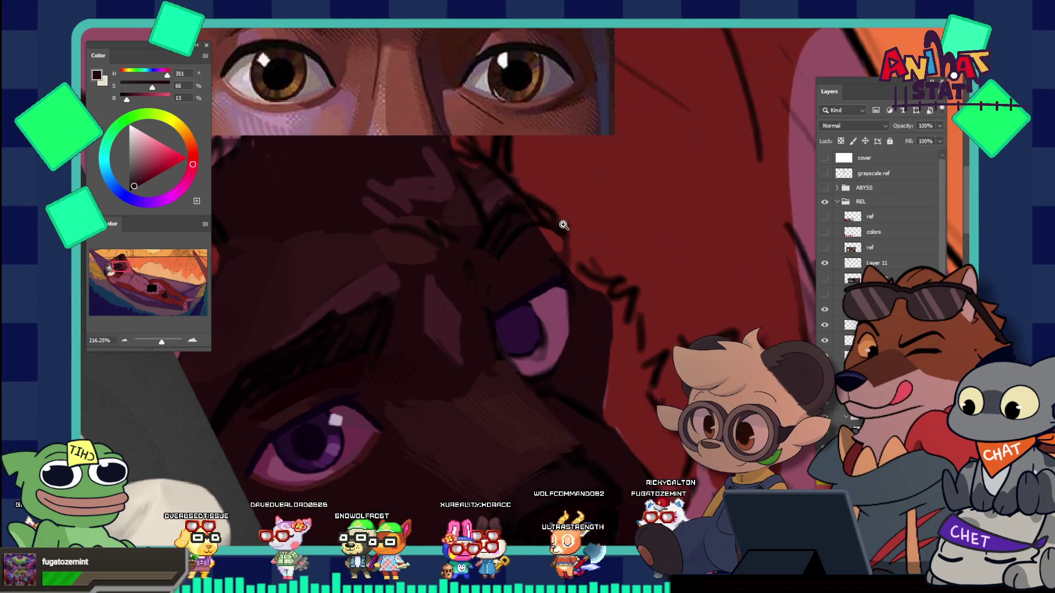
{"action": "scroll", "coordinate": [546, 172], "scroll_direction": "down", "scroll_amount": 1}
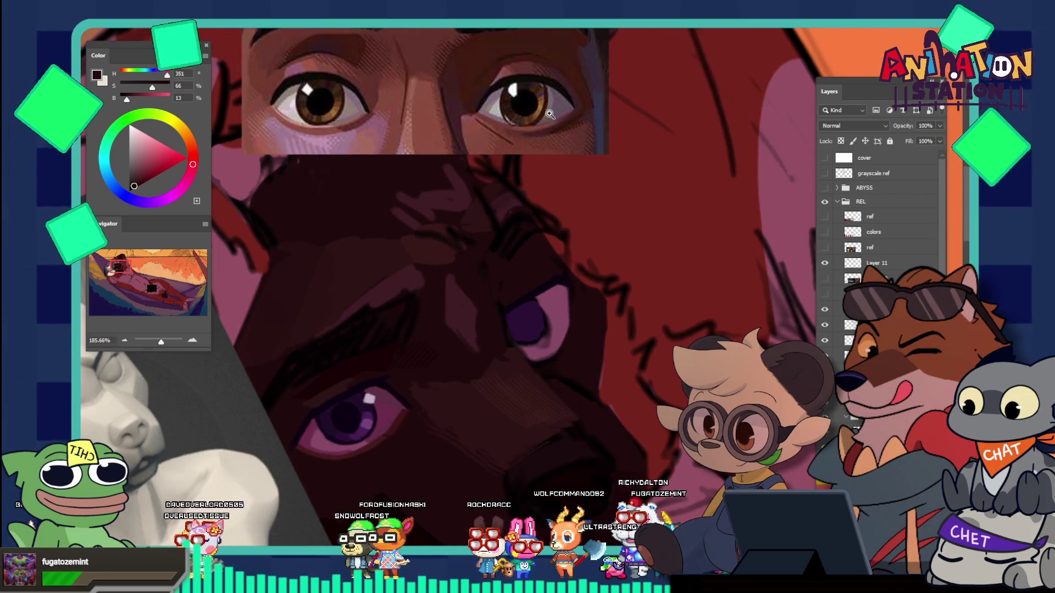
{"action": "scroll", "coordinate": [550, 116], "scroll_direction": "up", "scroll_amount": 1}
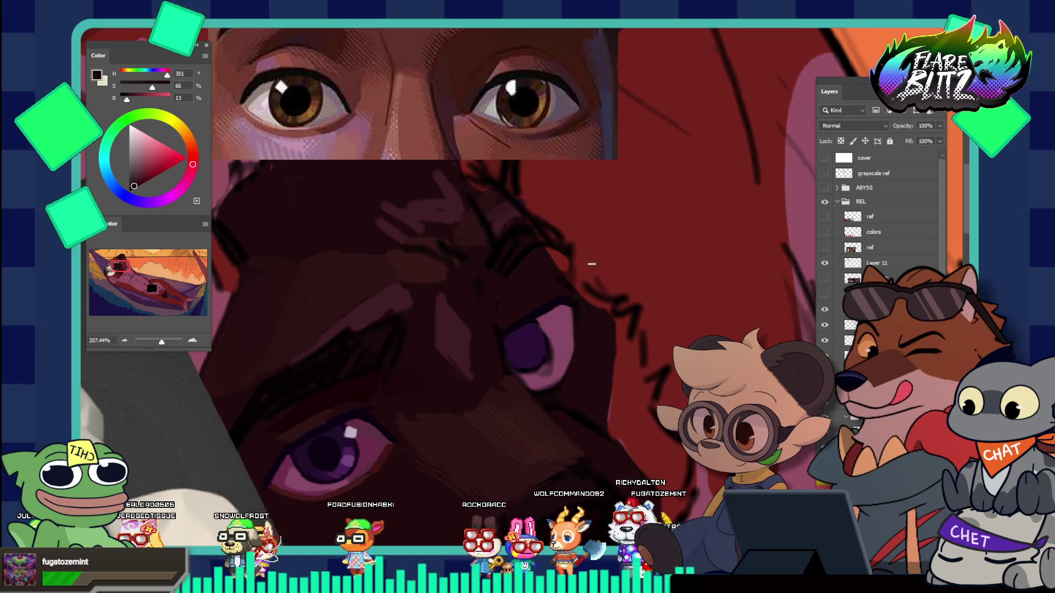
{"action": "scroll", "coordinate": [533, 255], "scroll_direction": "down", "scroll_amount": 2}
{"action": "scroll", "coordinate": [565, 259], "scroll_direction": "up", "scroll_amount": 2}
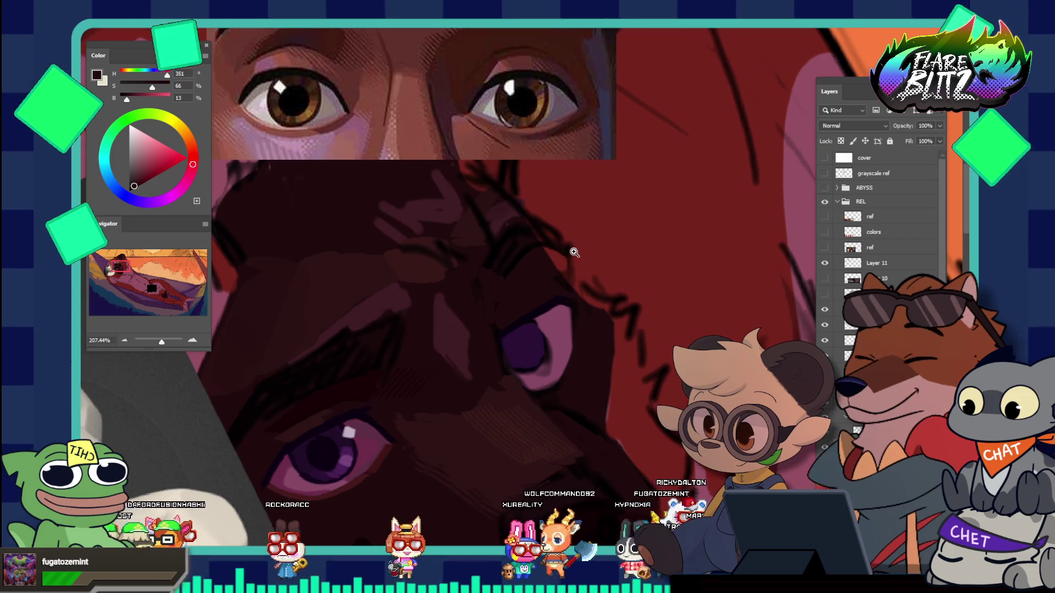
{"action": "scroll", "coordinate": [572, 248], "scroll_direction": "up", "scroll_amount": 1}
{"action": "scroll", "coordinate": [554, 247], "scroll_direction": "down", "scroll_amount": 2}
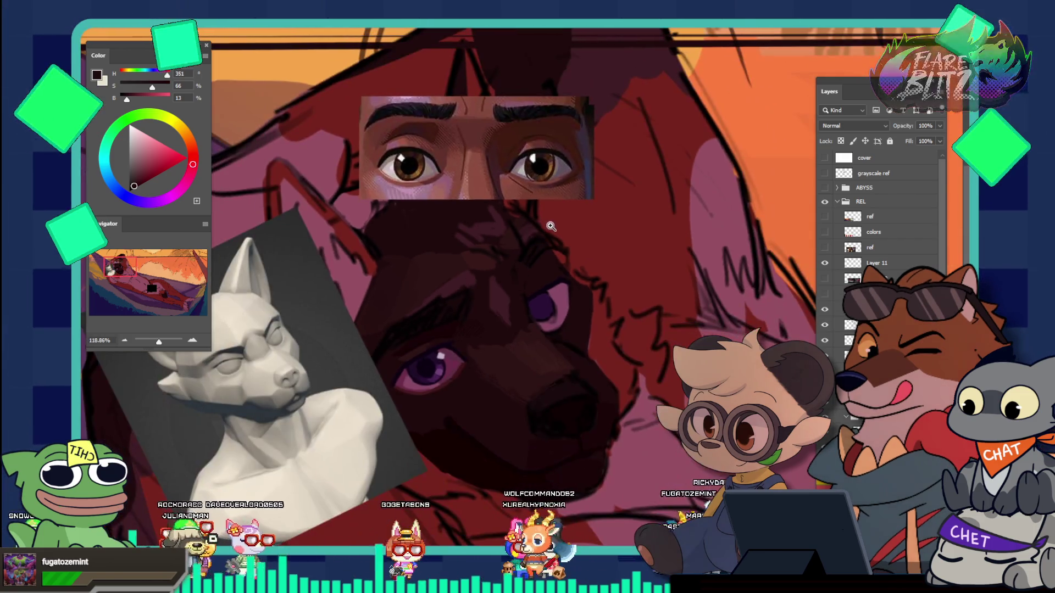
{"action": "scroll", "coordinate": [554, 220], "scroll_direction": "down", "scroll_amount": 1}
{"action": "scroll", "coordinate": [552, 201], "scroll_direction": "up", "scroll_amount": 1}
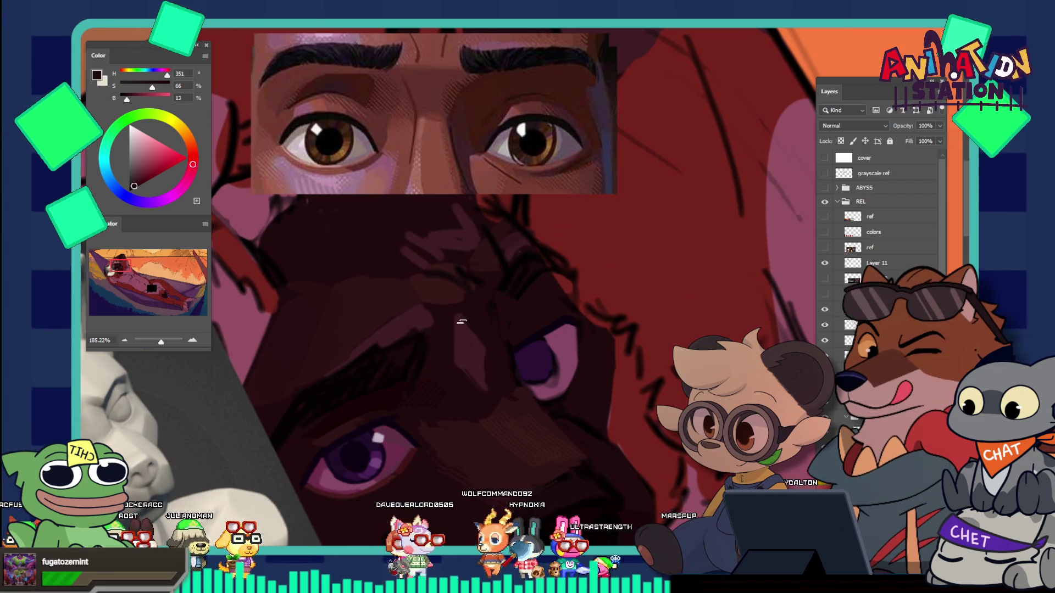
{"action": "left_click", "coordinate": [375, 399], "text": "alt"}
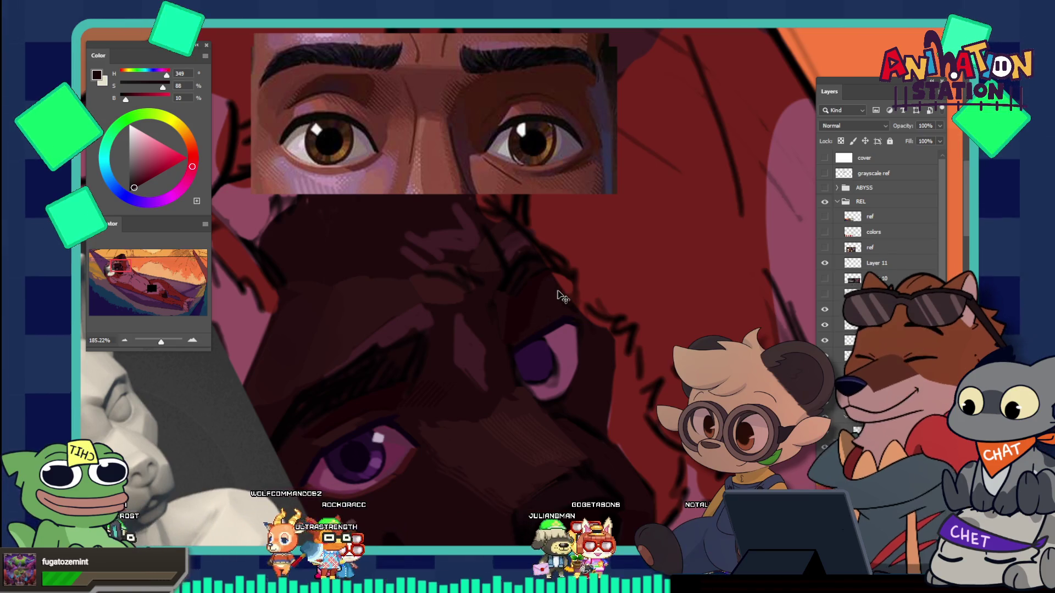
Step: Resample the dark red shadow colour and paint the face shadows around the eyes
{"action": "key", "text": "v"}
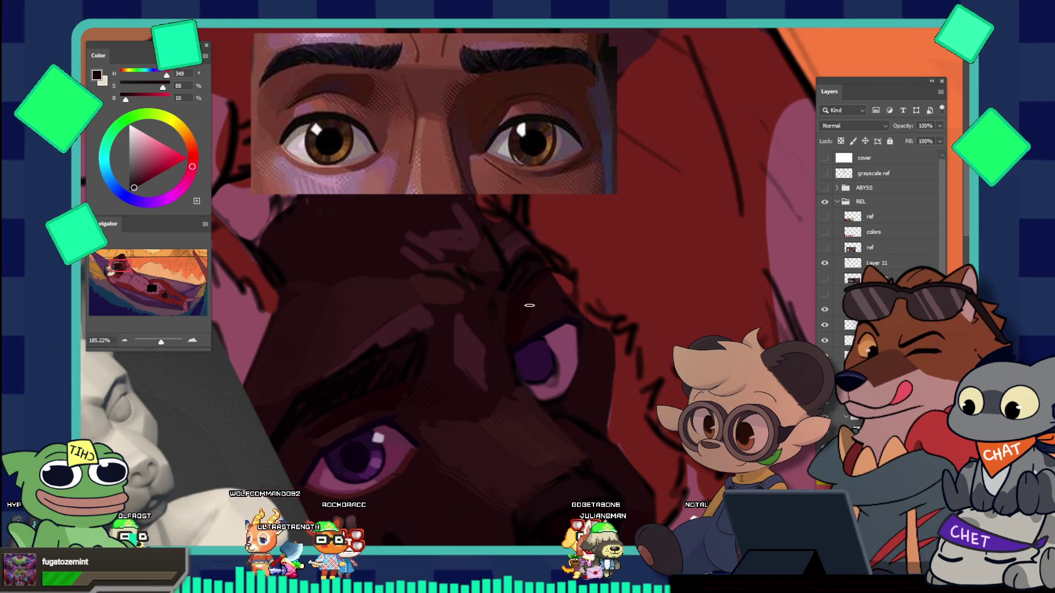
{"action": "key", "text": "b"}
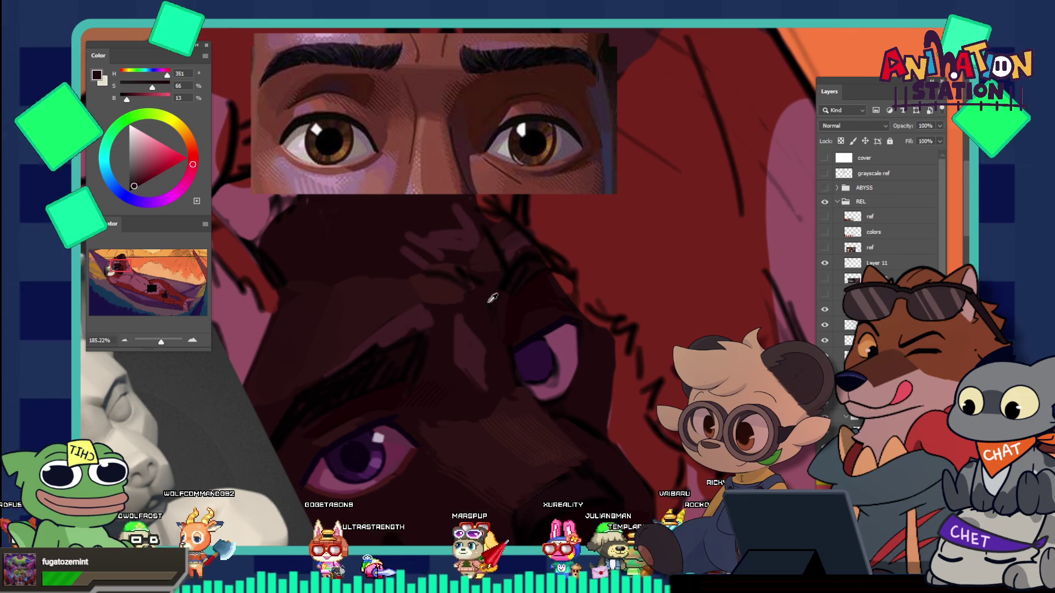
{"action": "left_click", "coordinate": [505, 304], "text": "alt"}
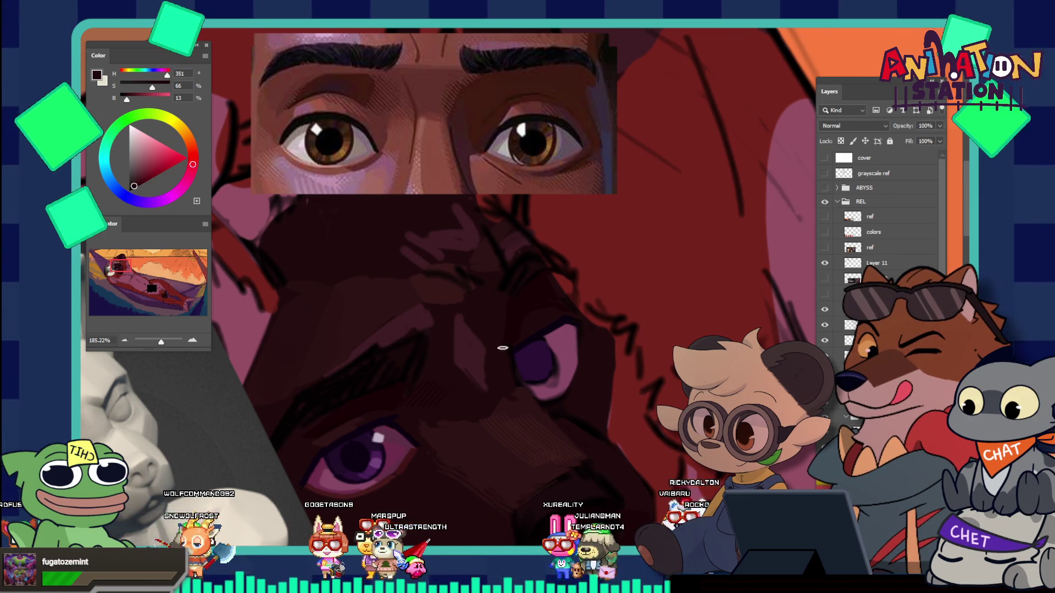
{"action": "scroll", "coordinate": [561, 269], "scroll_direction": "down", "scroll_amount": 2}
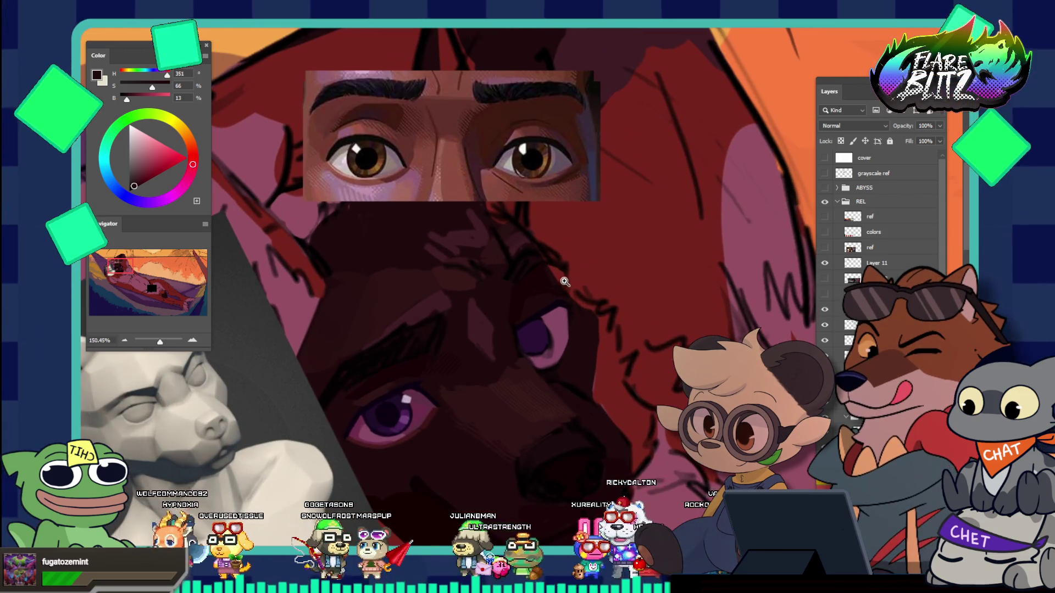
{"action": "scroll", "coordinate": [581, 287], "scroll_direction": "up", "scroll_amount": 1}
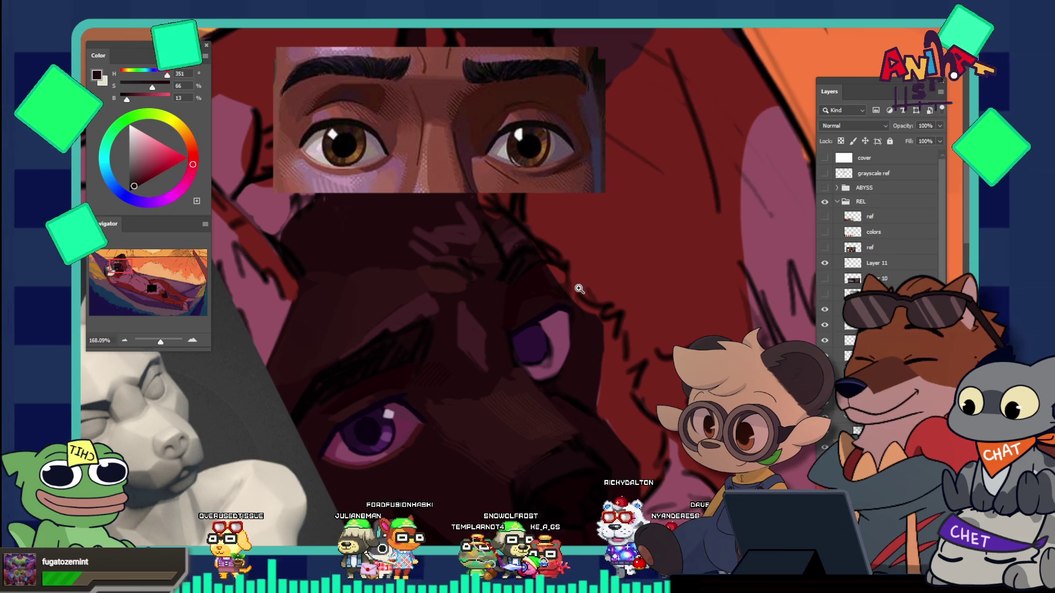
{"action": "scroll", "coordinate": [541, 349], "scroll_direction": "up", "scroll_amount": 2}
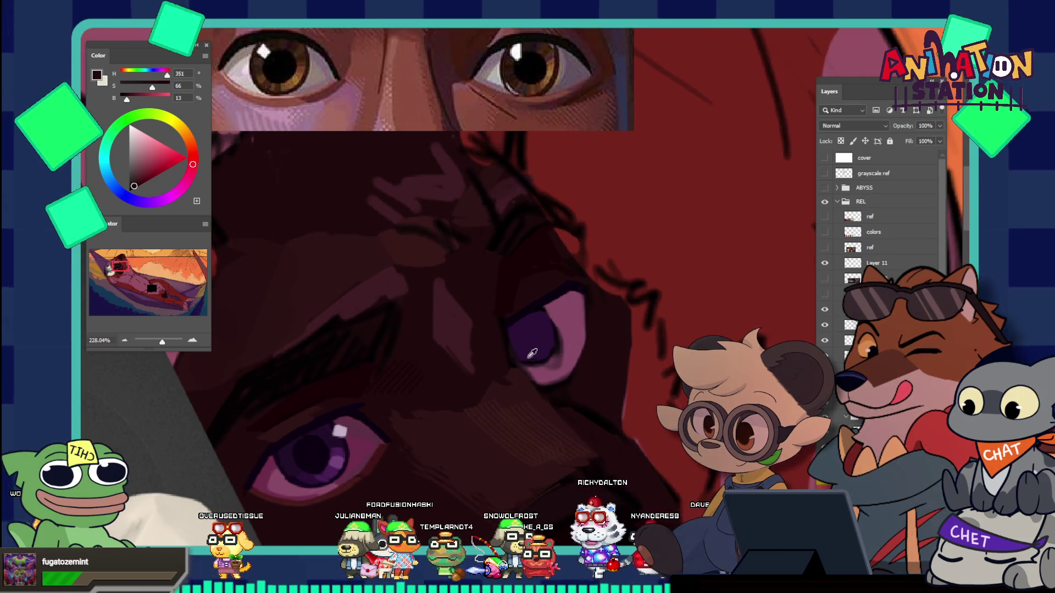
Step: Repaint the upper eye using its pink-purple, the near-black red shadow, and the iris's dark purple
{"action": "left_click", "coordinate": [545, 372]}
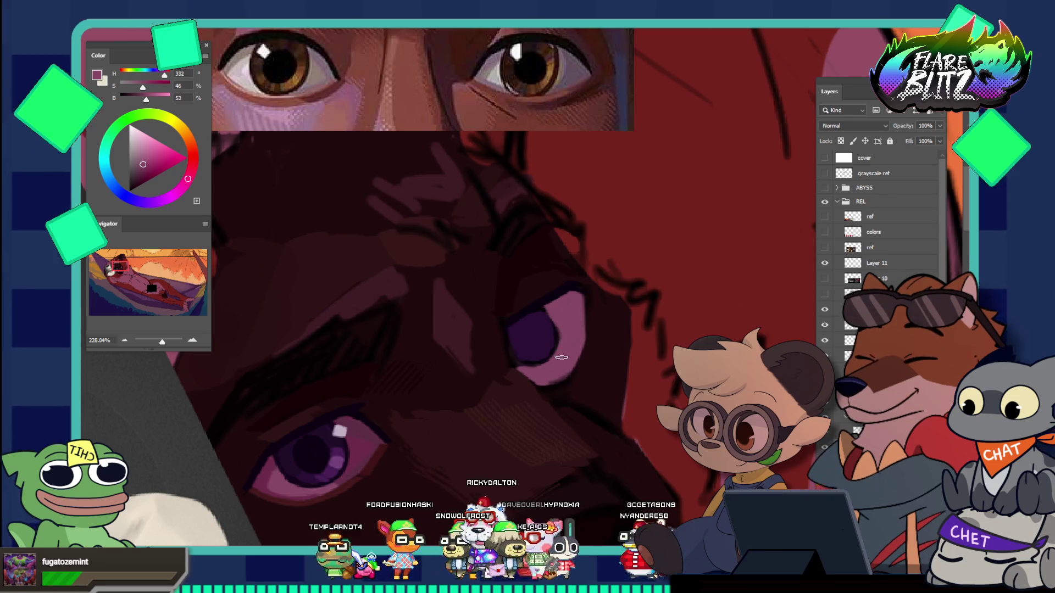
{"action": "scroll", "coordinate": [522, 279], "scroll_direction": "down", "scroll_amount": 5}
{"action": "scroll", "coordinate": [571, 311], "scroll_direction": "up", "scroll_amount": 3}
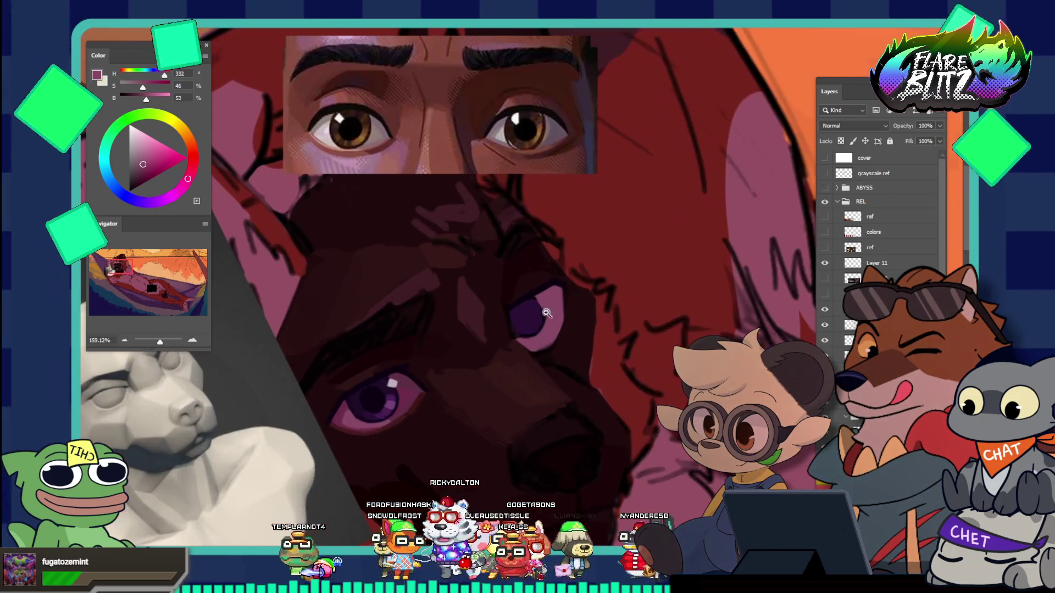
{"action": "scroll", "coordinate": [549, 319], "scroll_direction": "up", "scroll_amount": 2}
{"action": "scroll", "coordinate": [519, 328], "scroll_direction": "up", "scroll_amount": 1}
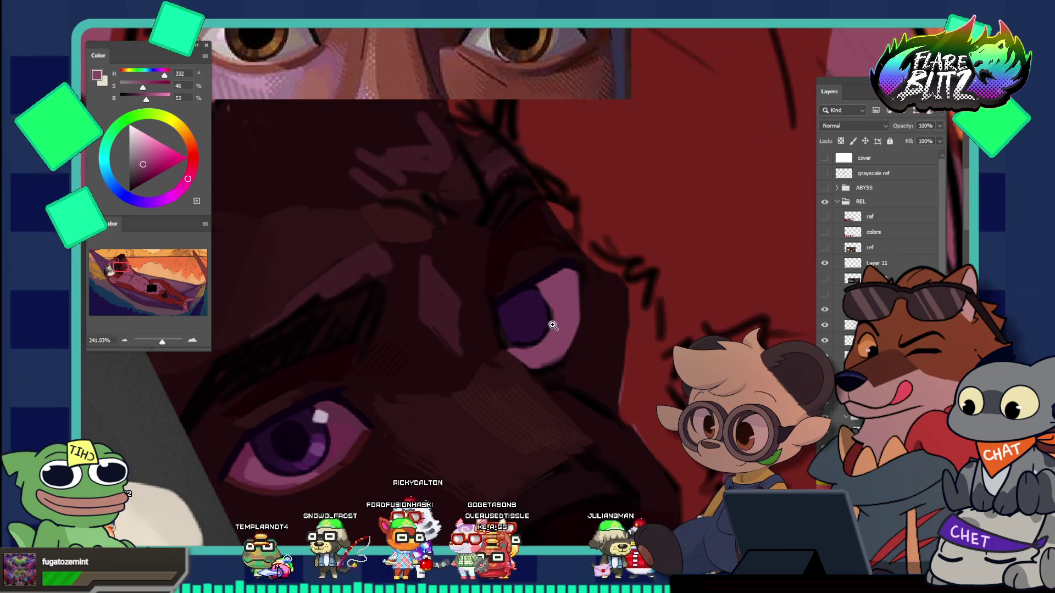
{"action": "left_click", "coordinate": [546, 346], "text": "alt"}
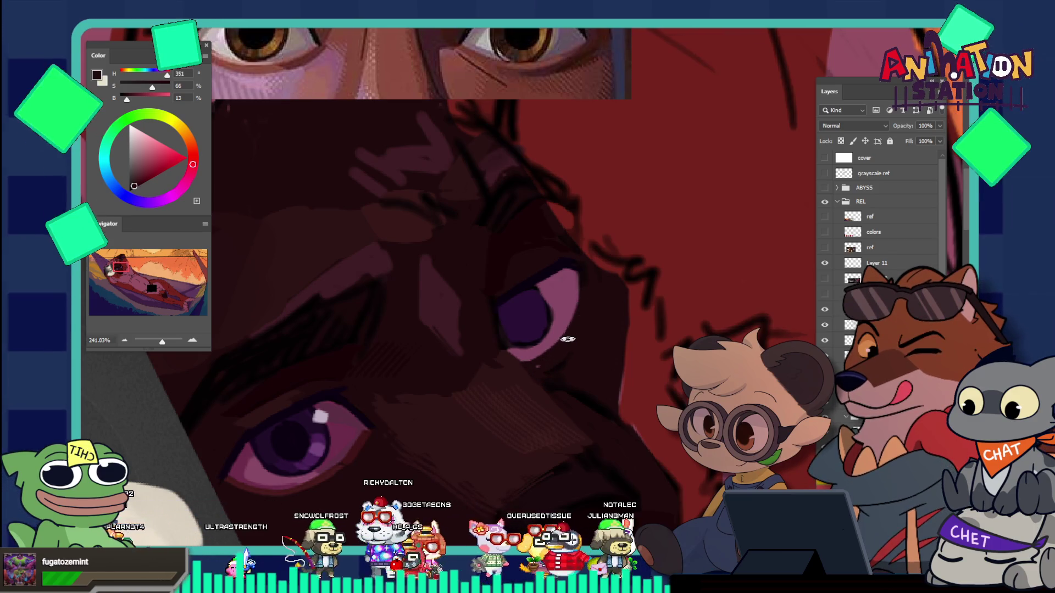
{"action": "scroll", "coordinate": [556, 355], "scroll_direction": "down", "scroll_amount": 5}
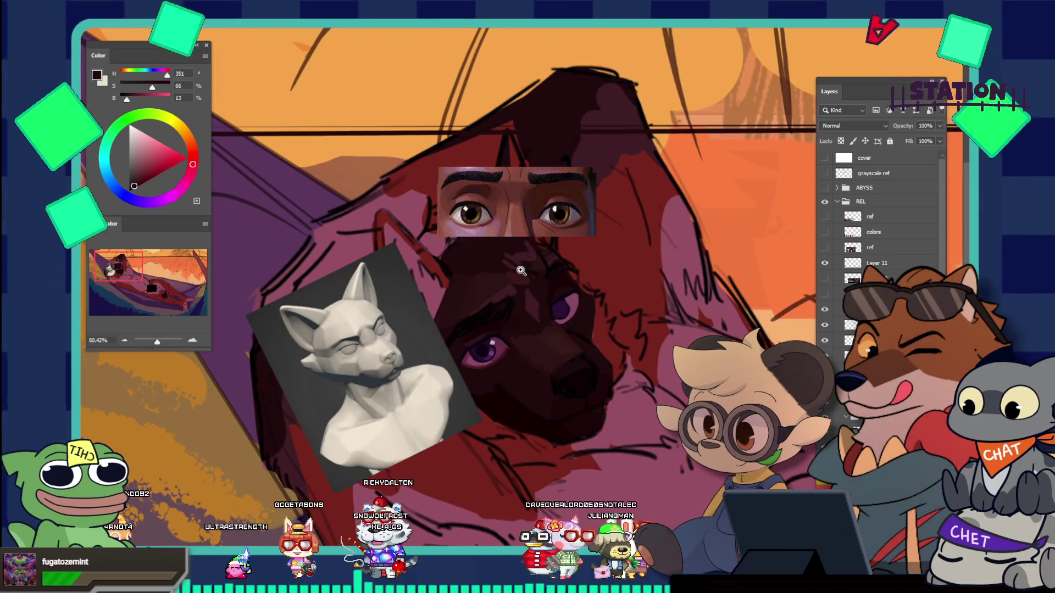
{"action": "scroll", "coordinate": [572, 303], "scroll_direction": "up", "scroll_amount": 5}
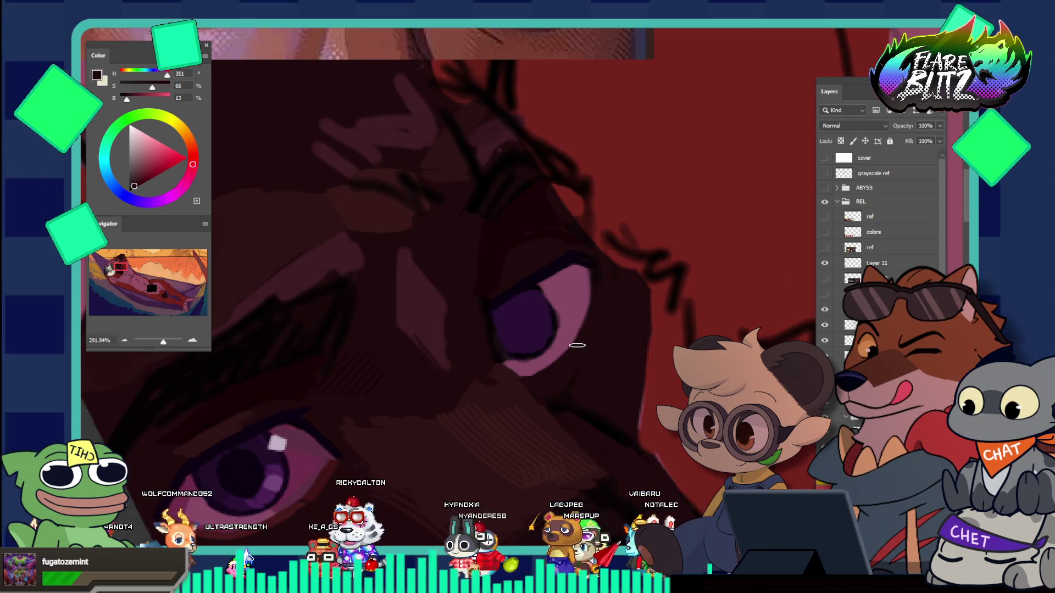
{"action": "left_click", "coordinate": [555, 319], "text": "alt"}
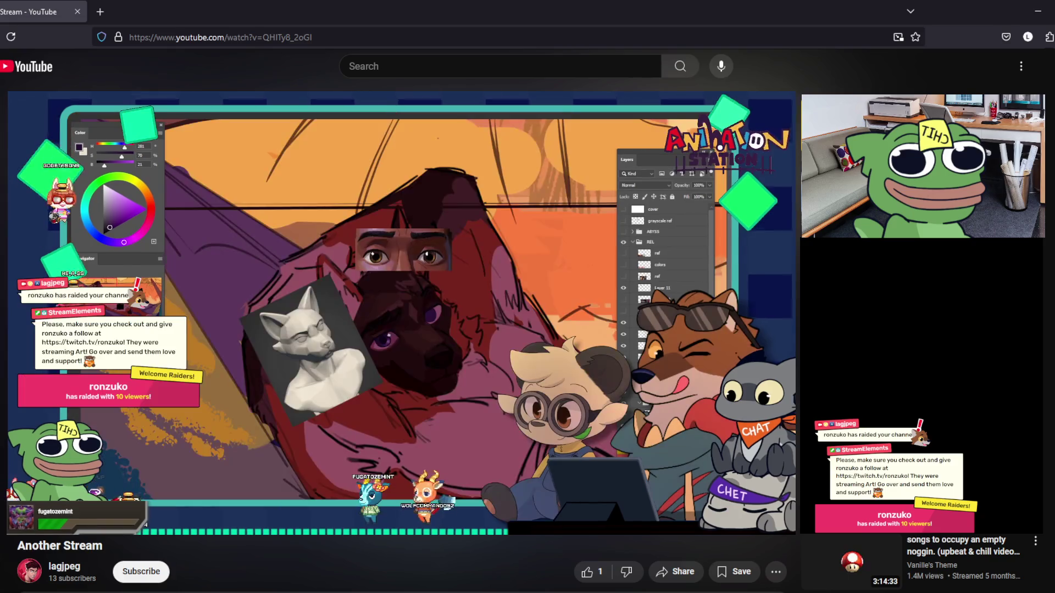
Step: Put the YouTube stream video in fullscreen, then zoom in on the dog's face
{"action": "key", "text": "f"}
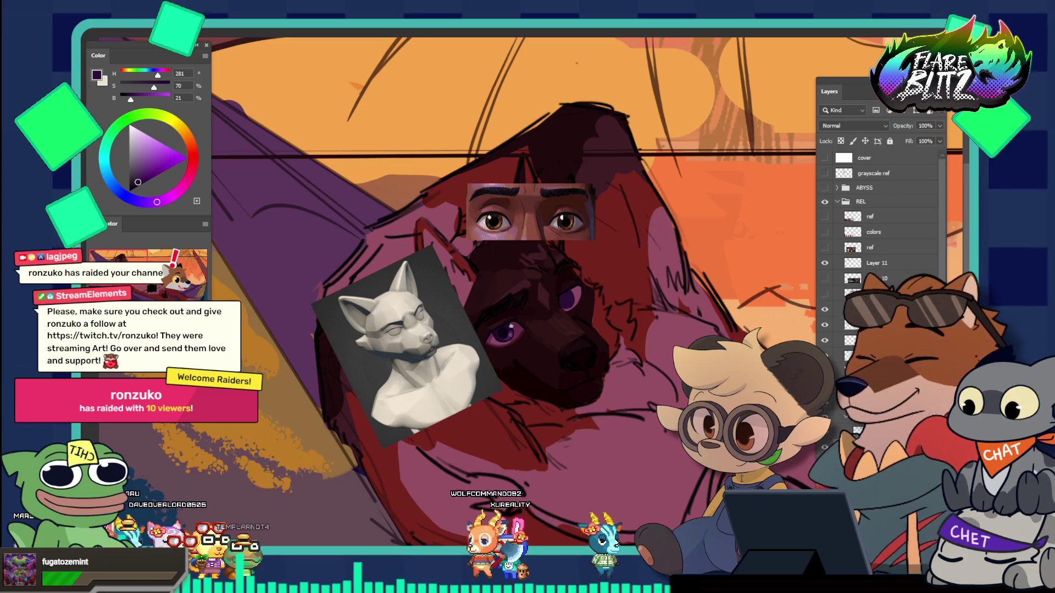
{"action": "mouse_move", "coordinate": [581, 276]}
{"action": "left_mouse_down"}
{"action": "mouse_move", "coordinate": [621, 326]}
{"action": "mouse_move", "coordinate": [598, 277]}
{"action": "mouse_move", "coordinate": [306, 302]}
{"action": "mouse_move", "coordinate": [546, 262]}
{"action": "left_mouse_up"}
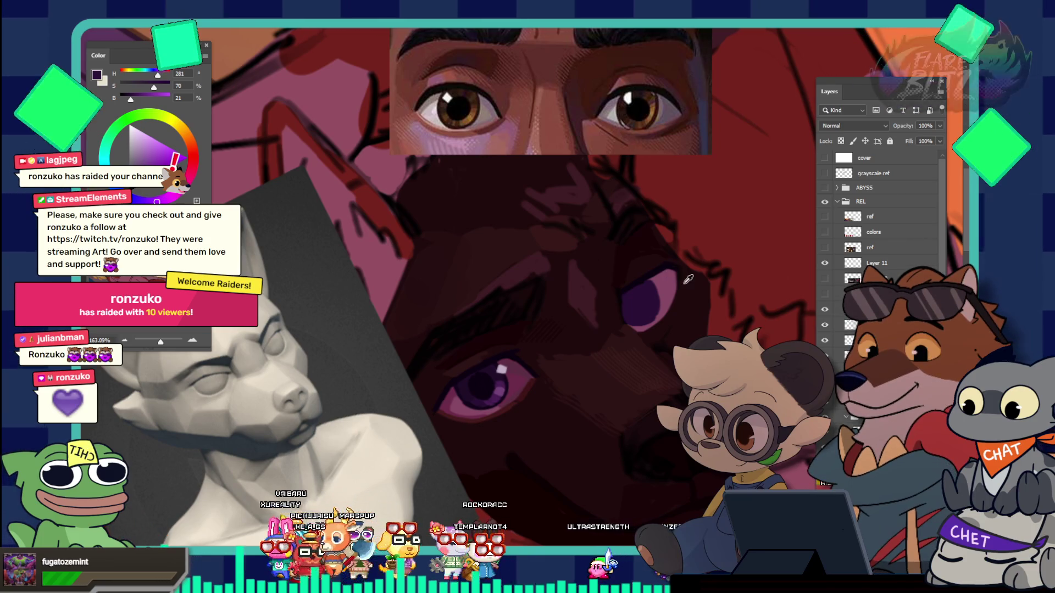
Step: Sample the dark maroon shadow, then the eye's mauve, and paint the eyes
{"action": "left_click", "coordinate": [685, 284], "text": "alt"}
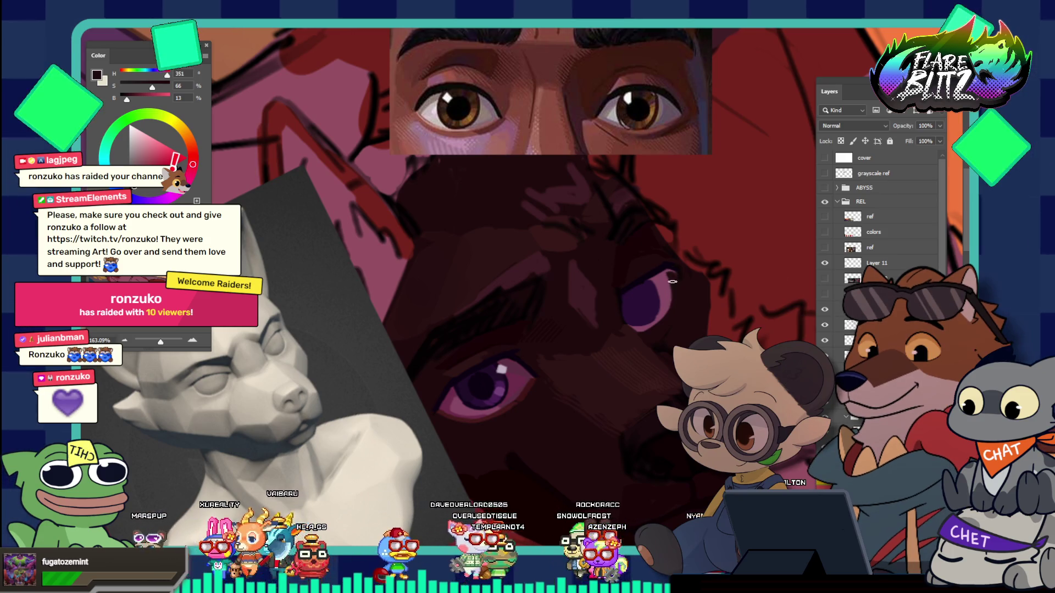
{"action": "scroll", "coordinate": [684, 278], "scroll_direction": "down", "scroll_amount": 5}
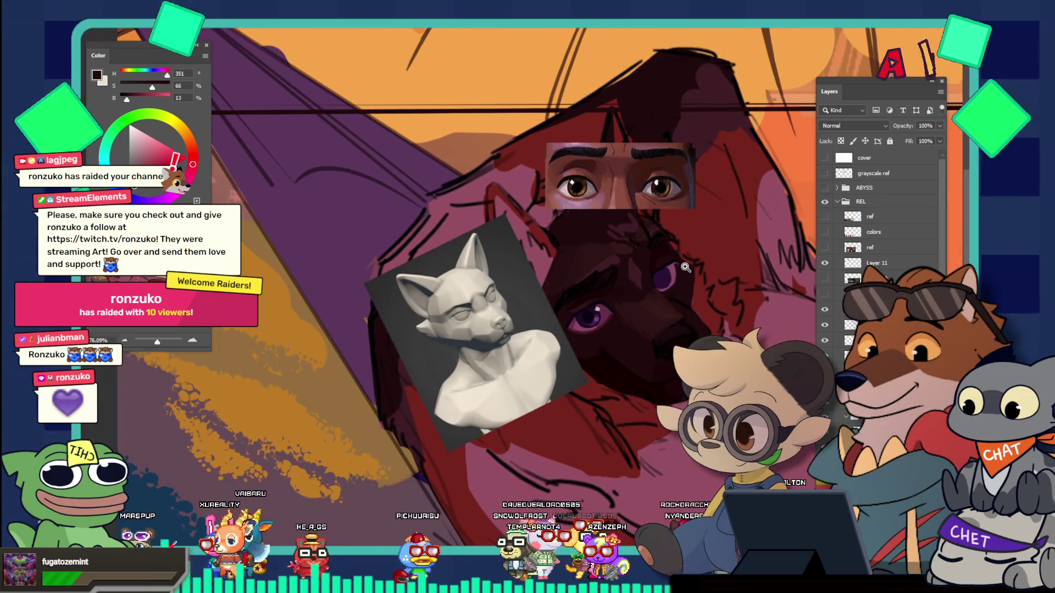
{"action": "scroll", "coordinate": [724, 290], "scroll_direction": "up", "scroll_amount": 4}
{"action": "scroll", "coordinate": [686, 275], "scroll_direction": "up", "scroll_amount": 2}
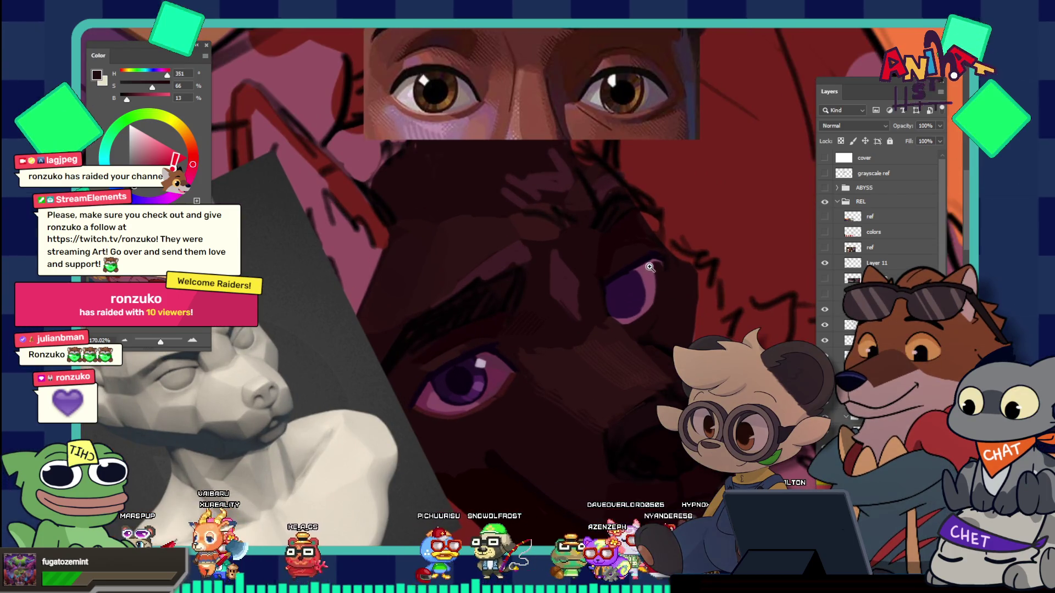
{"action": "scroll", "coordinate": [648, 259], "scroll_direction": "down", "scroll_amount": 2}
{"action": "scroll", "coordinate": [662, 277], "scroll_direction": "up", "scroll_amount": 4}
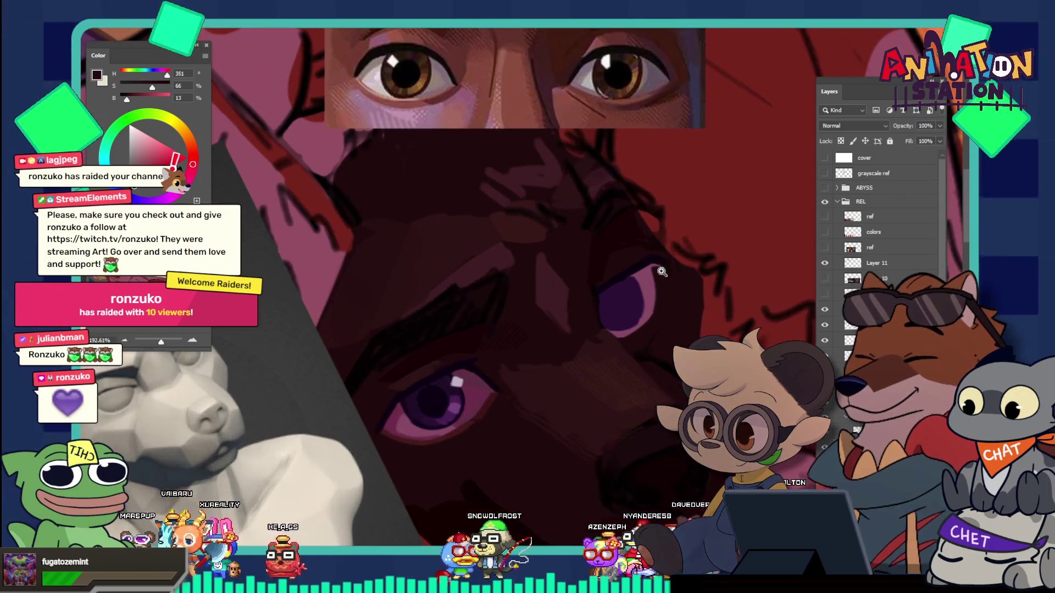
{"action": "left_click", "coordinate": [638, 298], "text": "alt"}
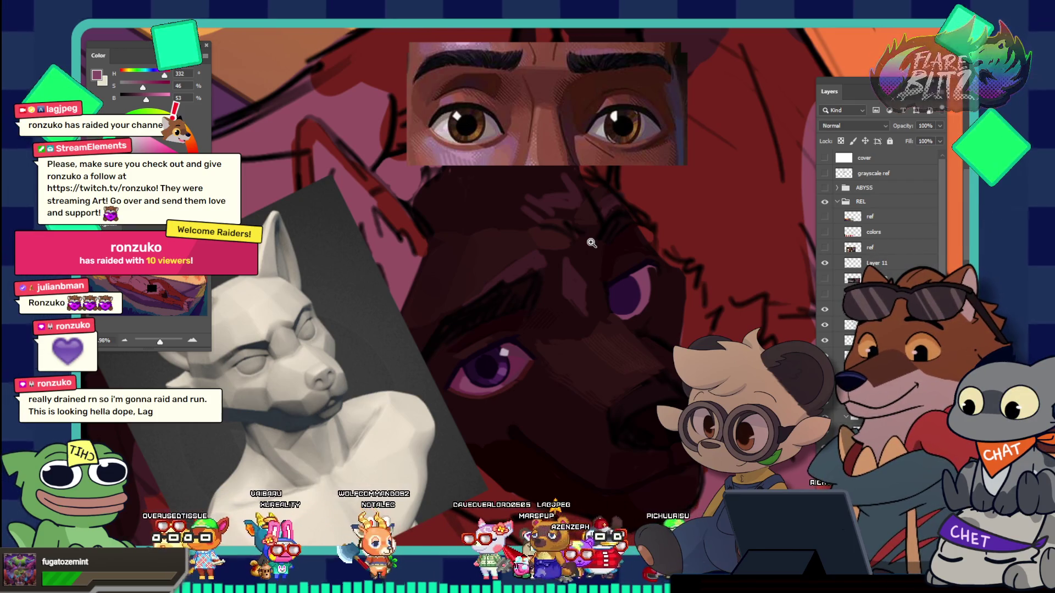
Step: Zoom out, then back in close on the dog's purple eyes
{"action": "left_click", "coordinate": [593, 207], "text": "alt"}
{"action": "left_click", "coordinate": [639, 250]}
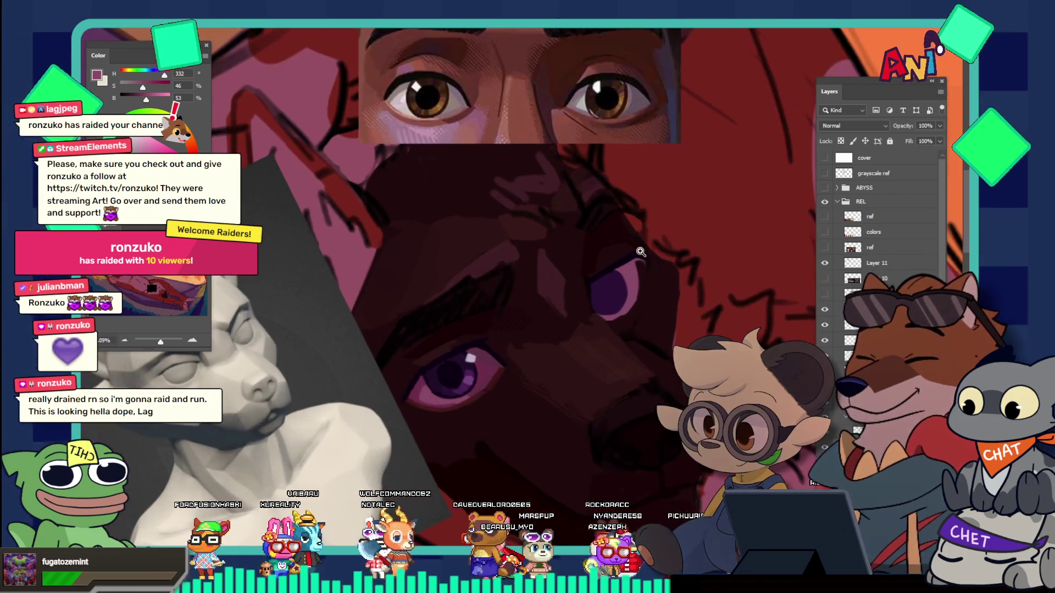
{"action": "left_click", "coordinate": [645, 226]}
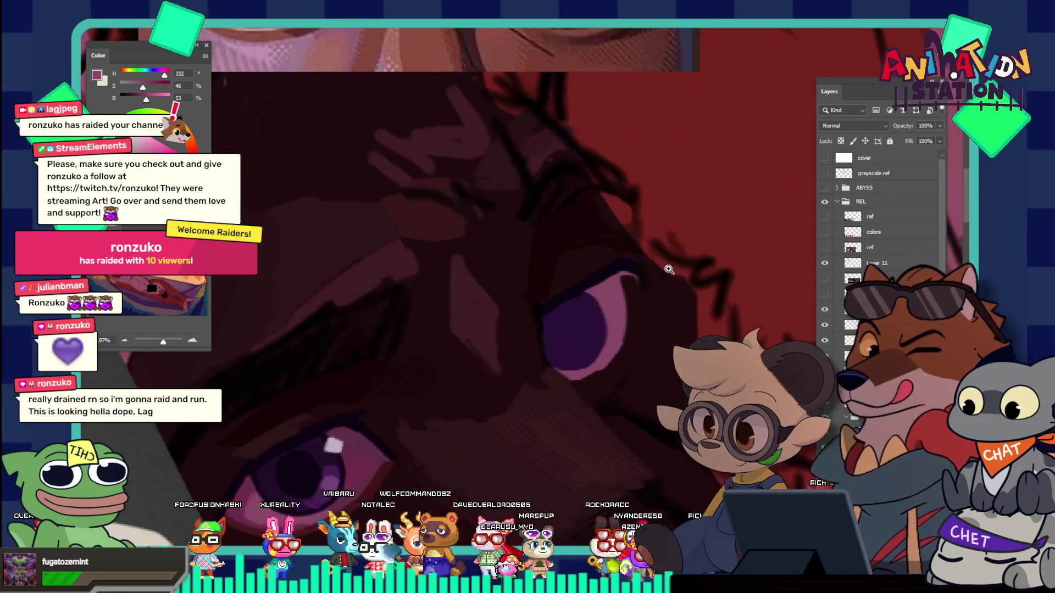
Step: Sample the face's dark red, zoom onto the upper eye, then sample a very dark purple beside it
{"action": "key", "text": "i"}
{"action": "left_click", "coordinate": [659, 307]}
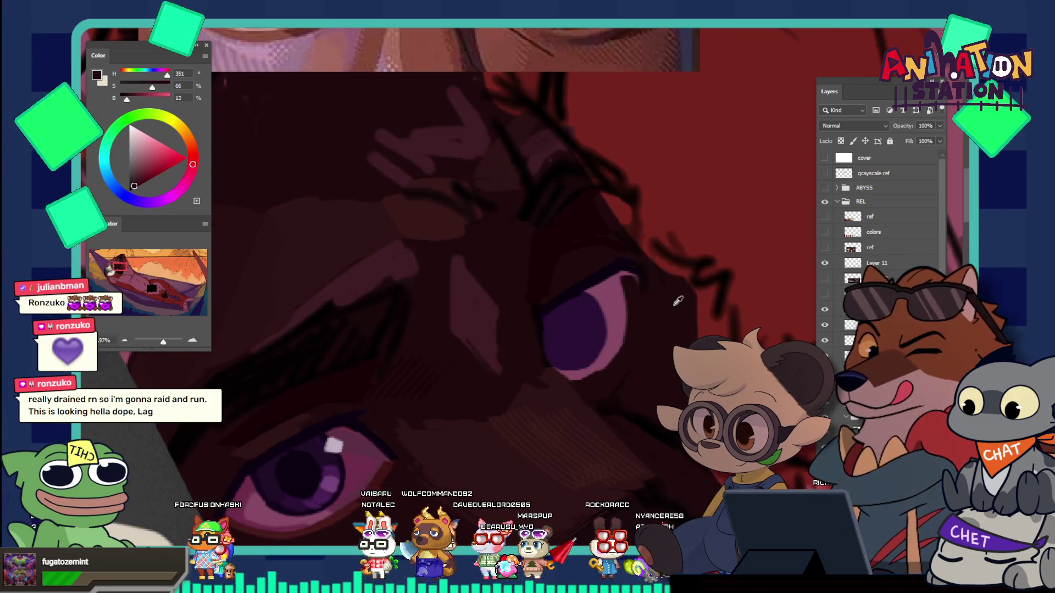
{"action": "key", "text": "b"}
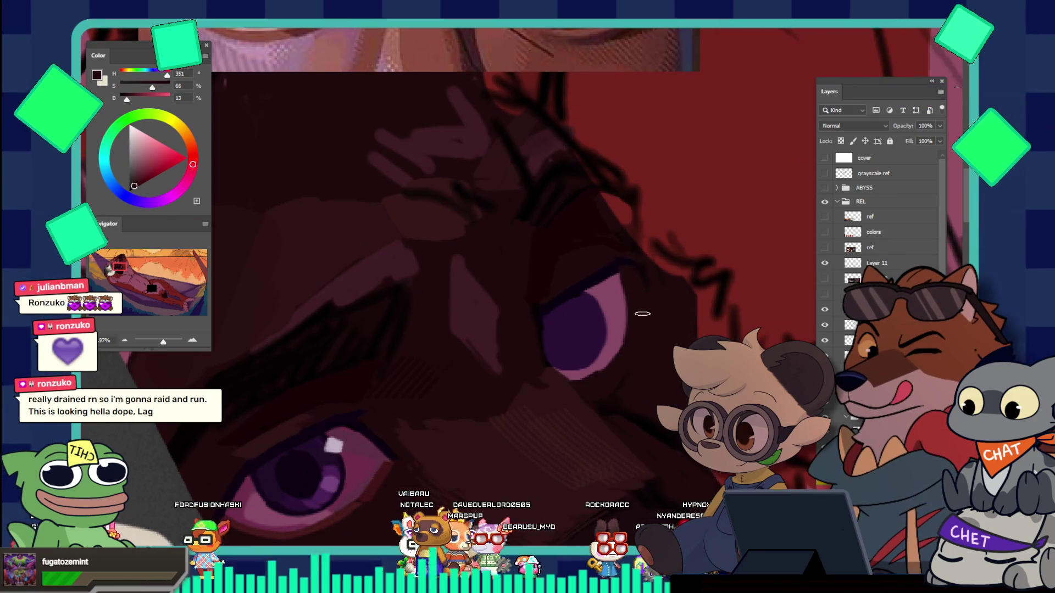
{"action": "mouse_move", "coordinate": [647, 276]}
{"action": "left_mouse_down"}
{"action": "mouse_move", "coordinate": [608, 242]}
{"action": "mouse_move", "coordinate": [642, 230]}
{"action": "left_mouse_up"}
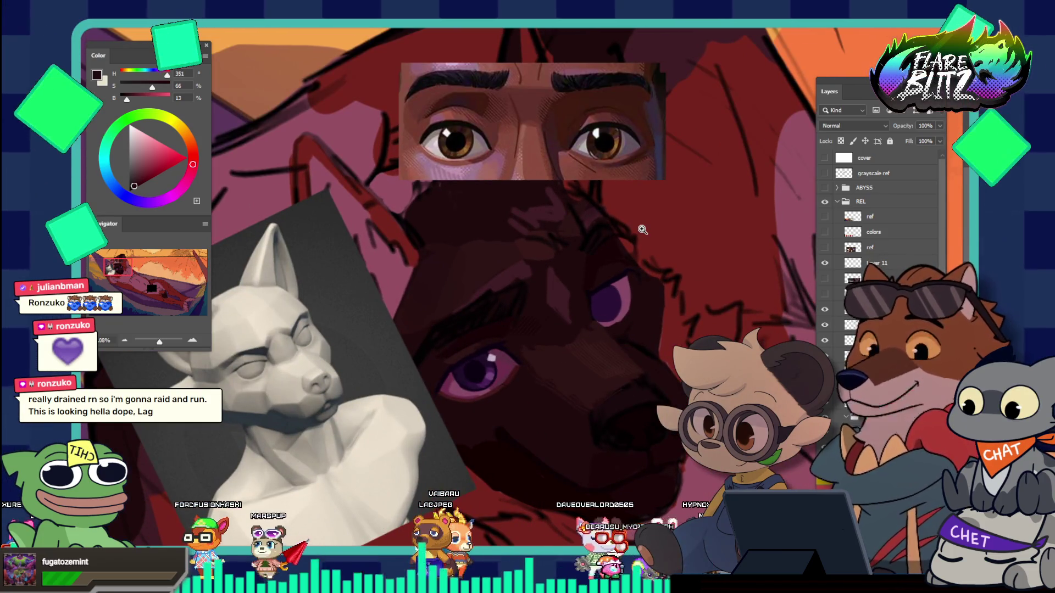
{"action": "left_click_drag", "start_coordinate": [644, 281], "coordinate": [645, 295]}
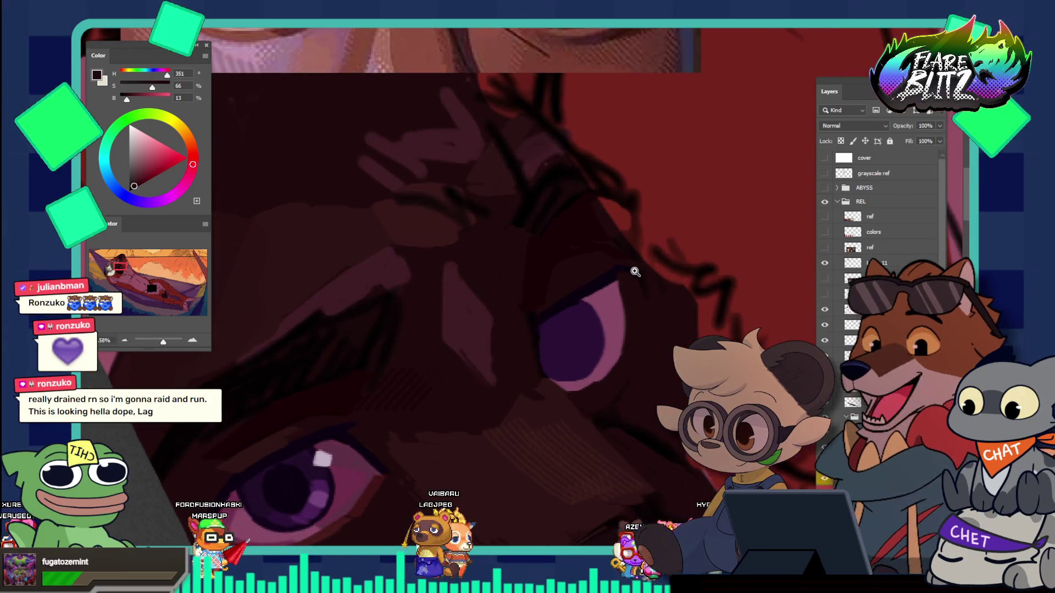
{"action": "key", "text": "b"}
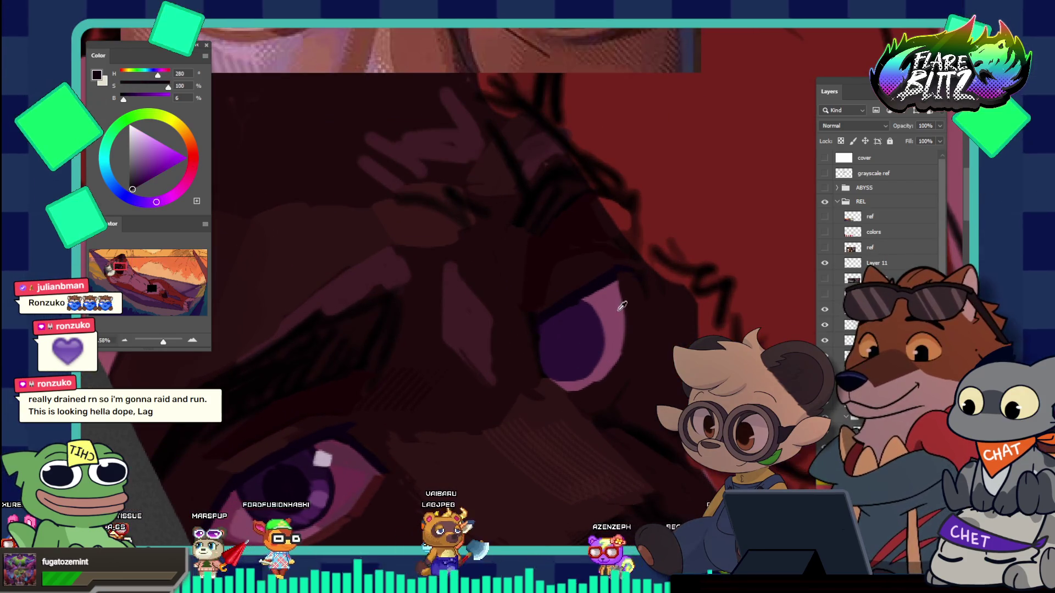
{"action": "left_click", "coordinate": [612, 309], "text": "alt"}
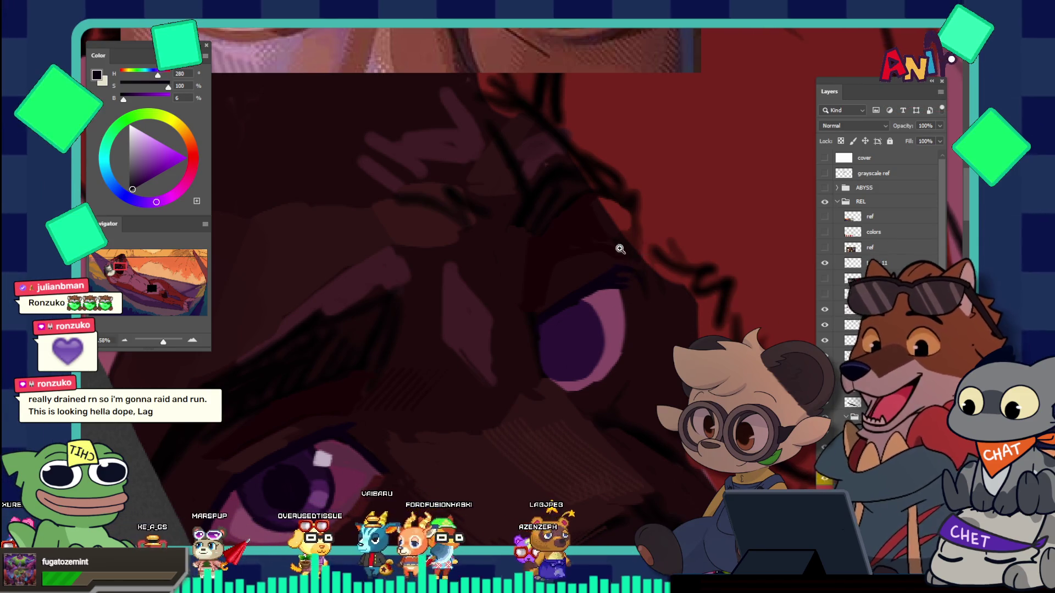
Step: Alternate dark red and dark purple to shade around the upper eye, then view the whole painting
{"action": "key", "text": "z"}
{"action": "scroll", "coordinate": [626, 246], "scroll_direction": "down", "scroll_amount": 2}
{"action": "scroll", "coordinate": [647, 265], "scroll_direction": "up", "scroll_amount": 2}
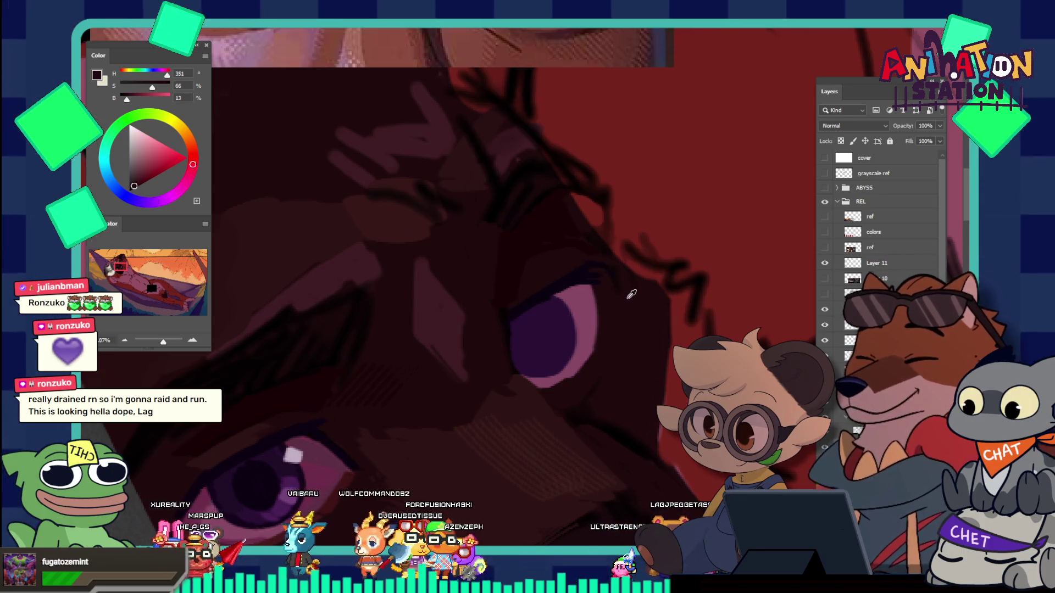
{"action": "left_click", "coordinate": [603, 270], "text": "alt"}
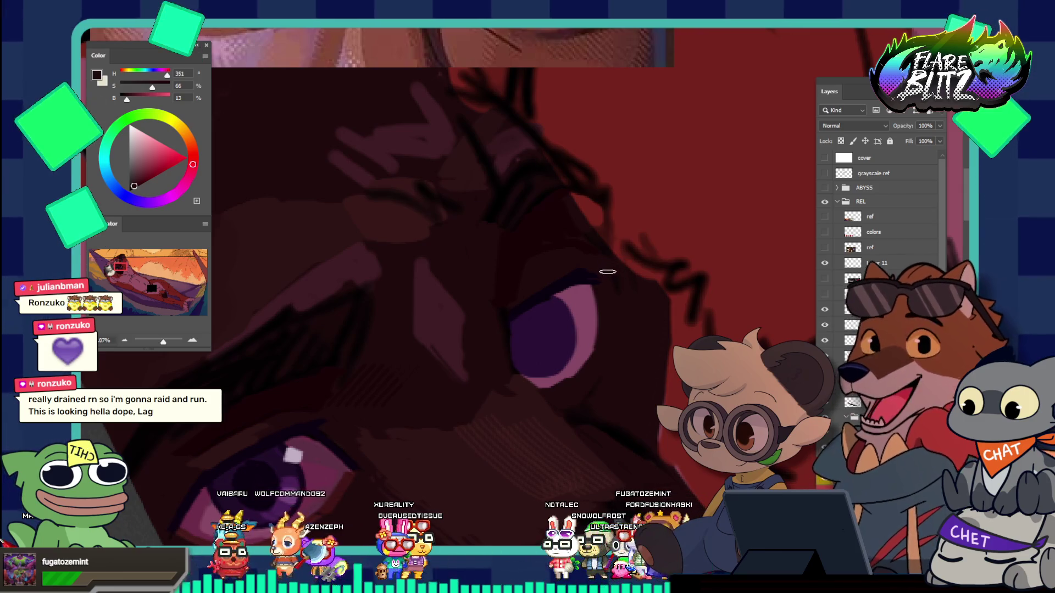
{"action": "left_click", "coordinate": [587, 273], "text": "alt"}
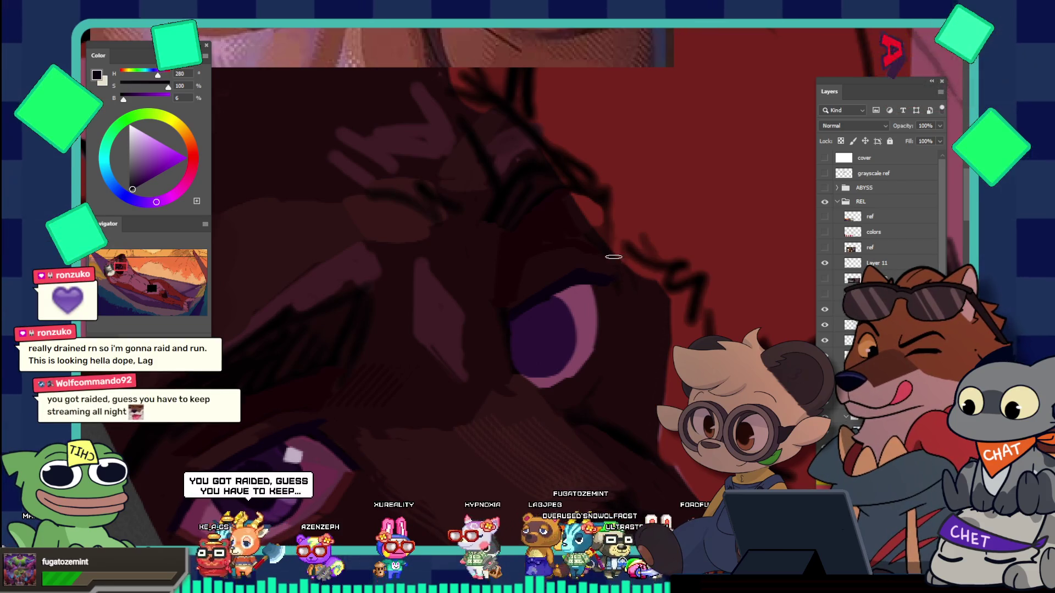
{"action": "left_click", "coordinate": [566, 264], "text": "alt"}
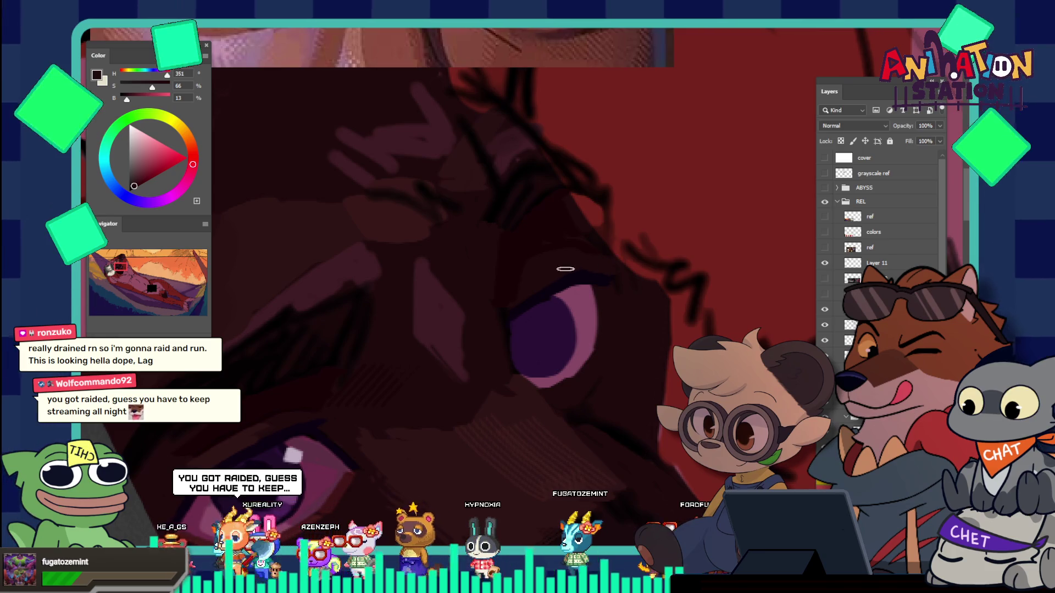
{"action": "left_click_drag", "start_coordinate": [603, 260], "coordinate": [513, 201]}
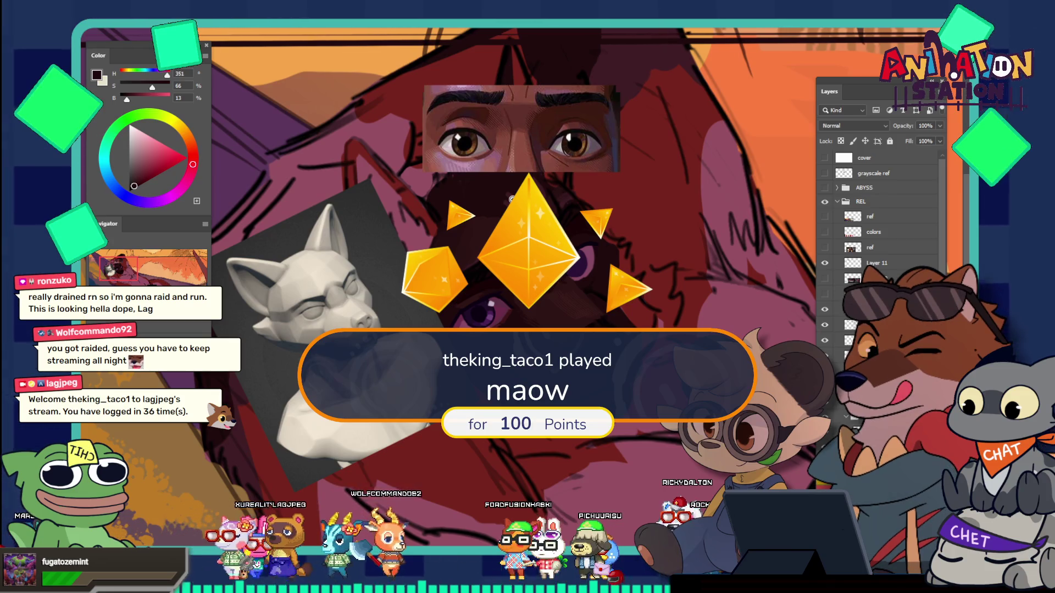
Step: Zoom in on the dog's eyes and try a deeper dark red, darkened toward black
{"action": "left_click", "coordinate": [592, 241]}
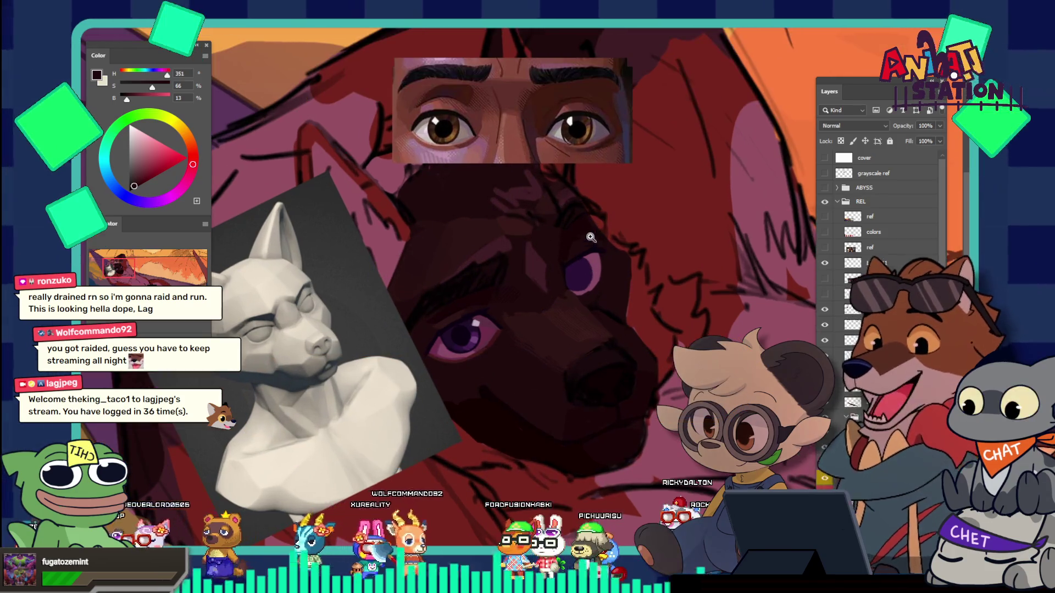
{"action": "left_click", "coordinate": [606, 253]}
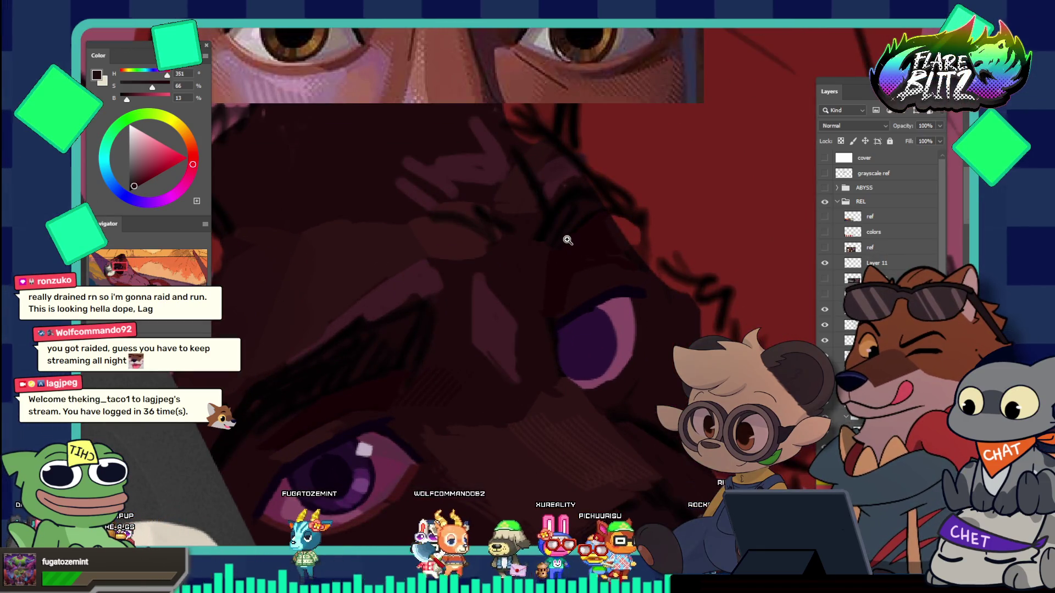
{"action": "left_click", "coordinate": [377, 352], "text": "alt"}
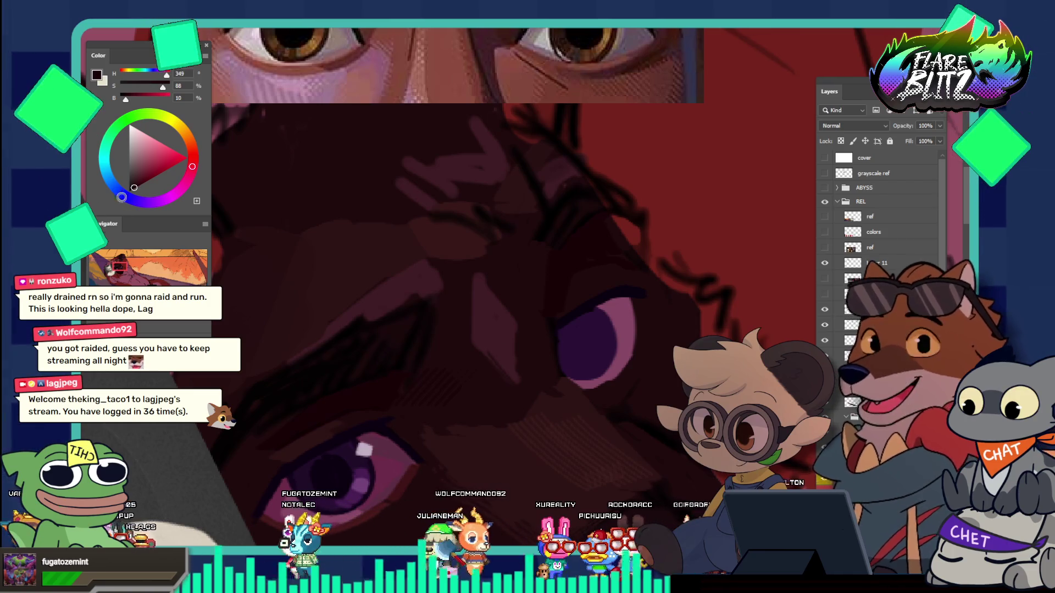
{"action": "left_click", "coordinate": [133, 190]}
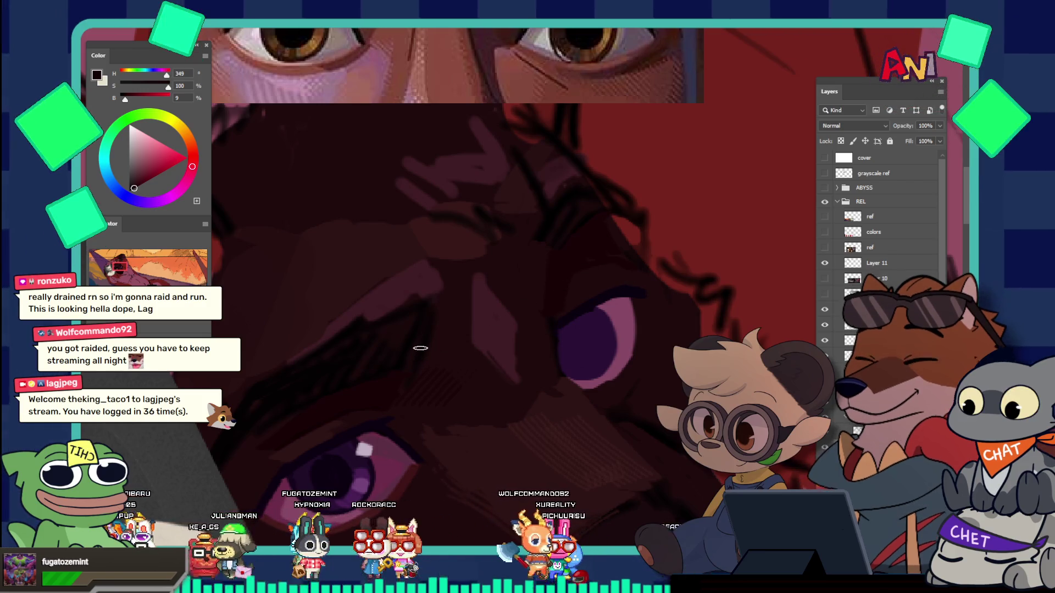
{"action": "scroll", "coordinate": [420, 317], "scroll_direction": "down", "scroll_amount": 2}
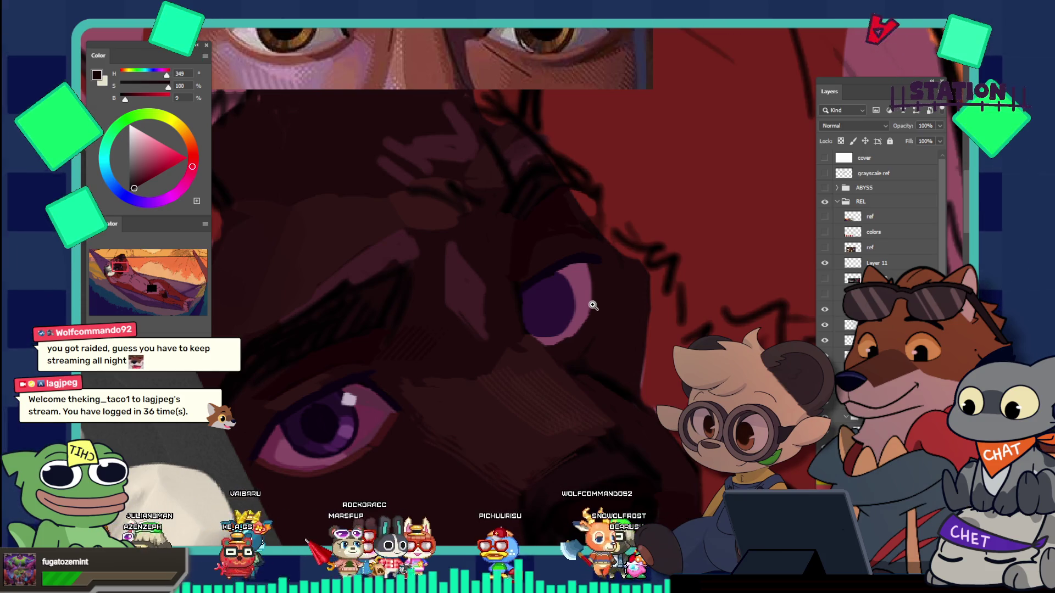
{"action": "scroll", "coordinate": [571, 275], "scroll_direction": "up", "scroll_amount": 2}
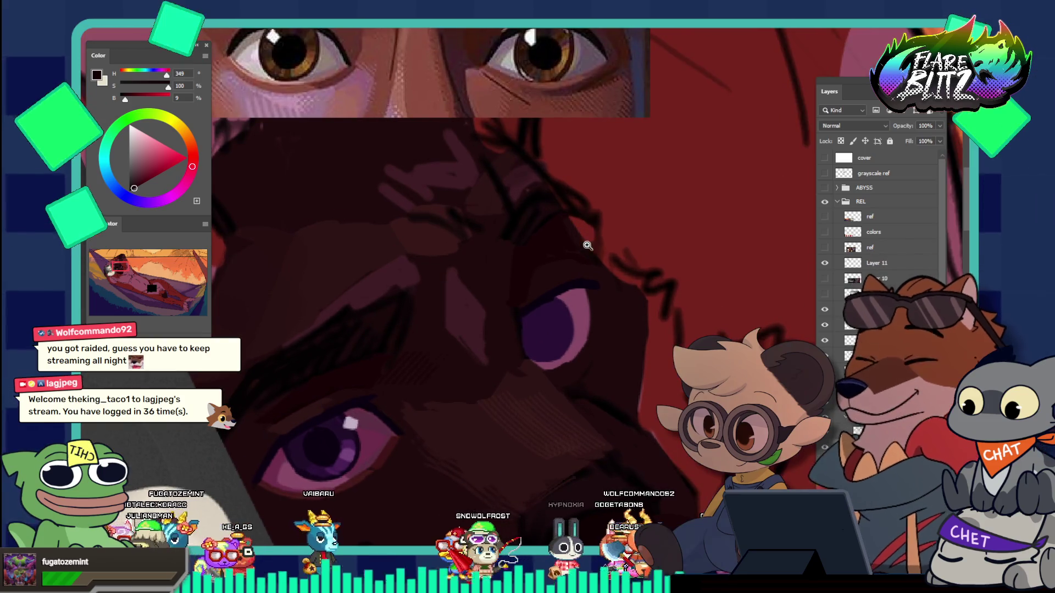
Step: Sample magenta from the eye rim, settling on a muted plum (H334 S51 B37)
{"action": "left_click", "coordinate": [376, 412], "text": "alt"}
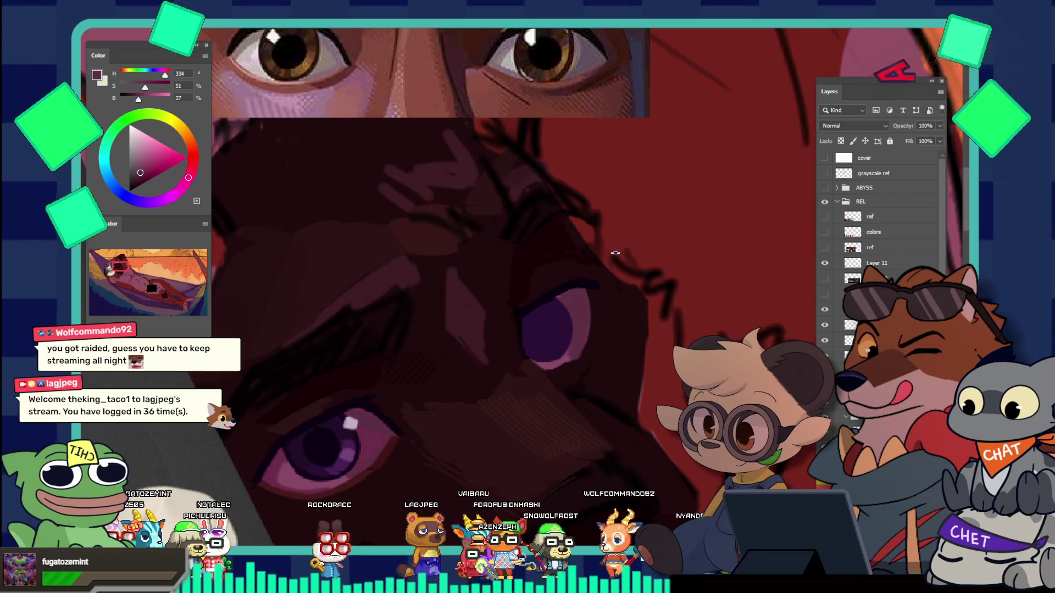
{"action": "left_click", "coordinate": [371, 432], "text": "alt"}
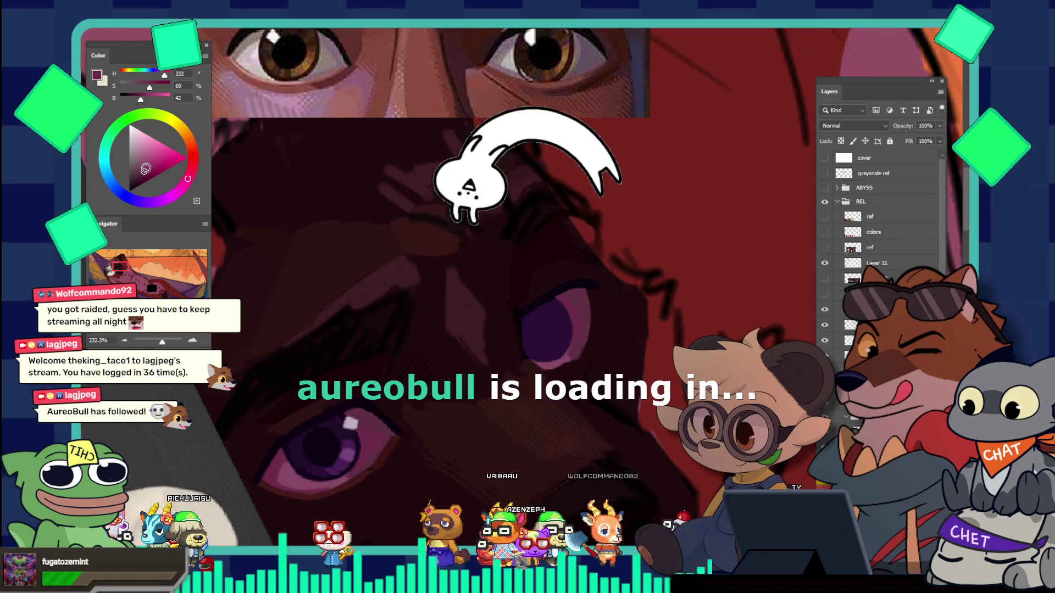
{"action": "left_click", "coordinate": [143, 168]}
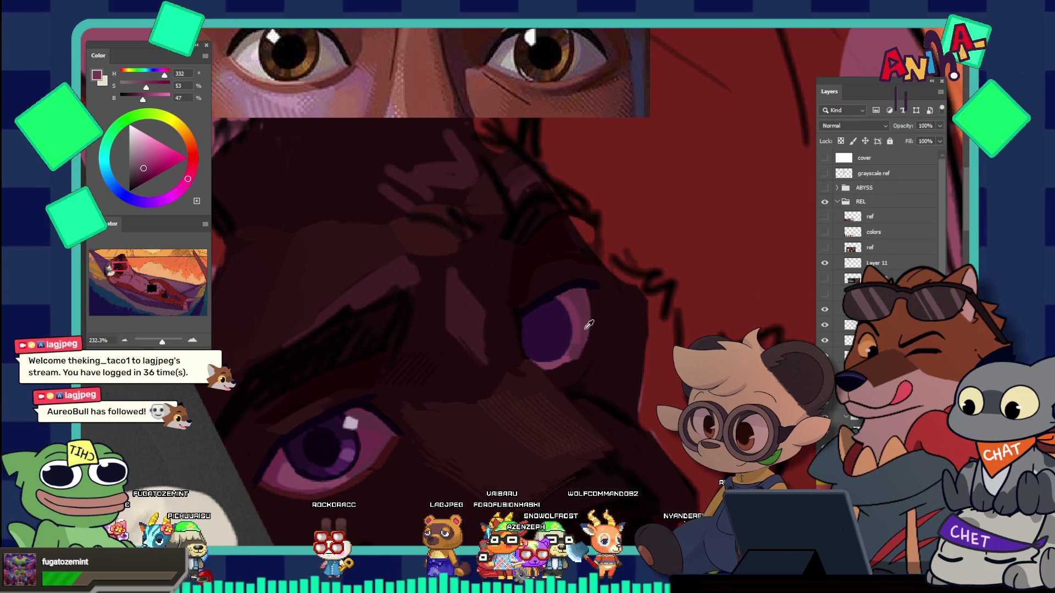
{"action": "left_click", "coordinate": [576, 344], "text": "alt"}
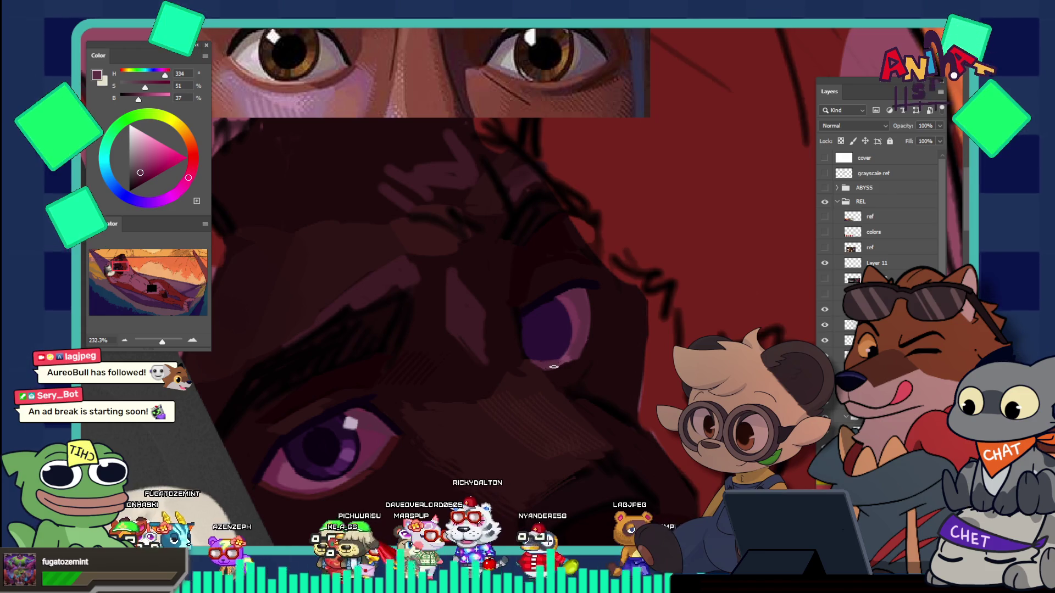
{"action": "scroll", "coordinate": [540, 262], "scroll_direction": "down", "scroll_amount": 5}
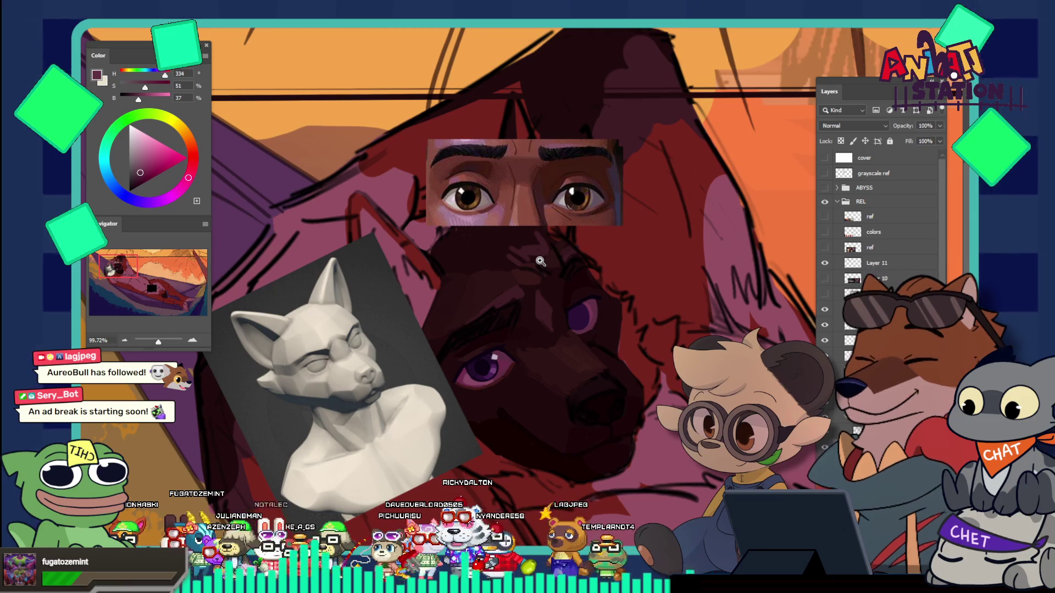
Step: Sample a near-black violet (H275 S81 B11) from the lower iris, then zoom back out
{"action": "scroll", "coordinate": [570, 383], "scroll_direction": "up", "scroll_amount": 4}
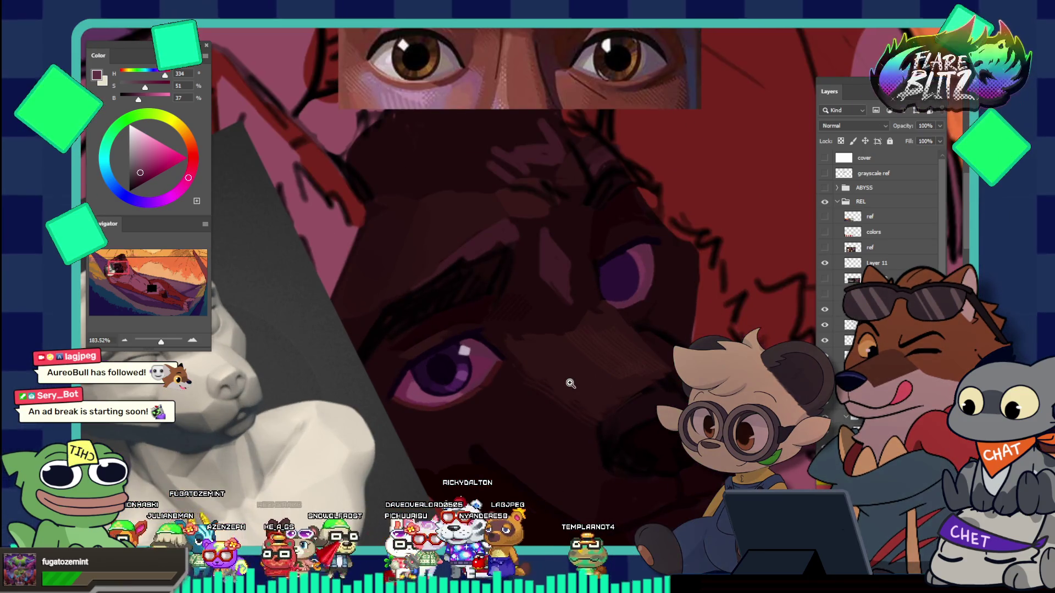
{"action": "scroll", "coordinate": [587, 354], "scroll_direction": "up", "scroll_amount": 1}
{"action": "left_click", "coordinate": [458, 354]}
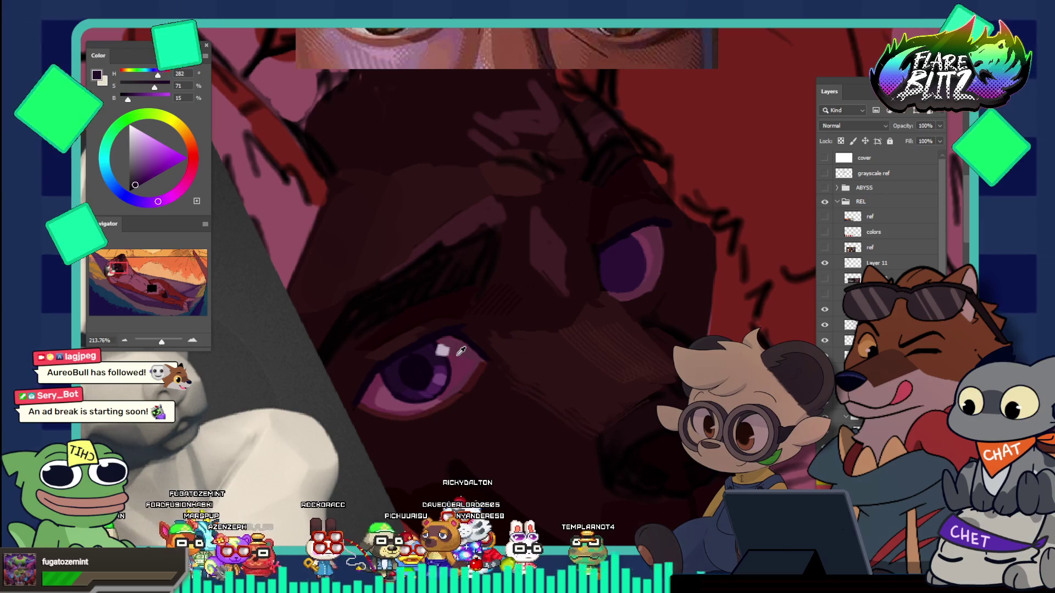
{"action": "scroll", "coordinate": [589, 272], "scroll_direction": "up", "scroll_amount": 3}
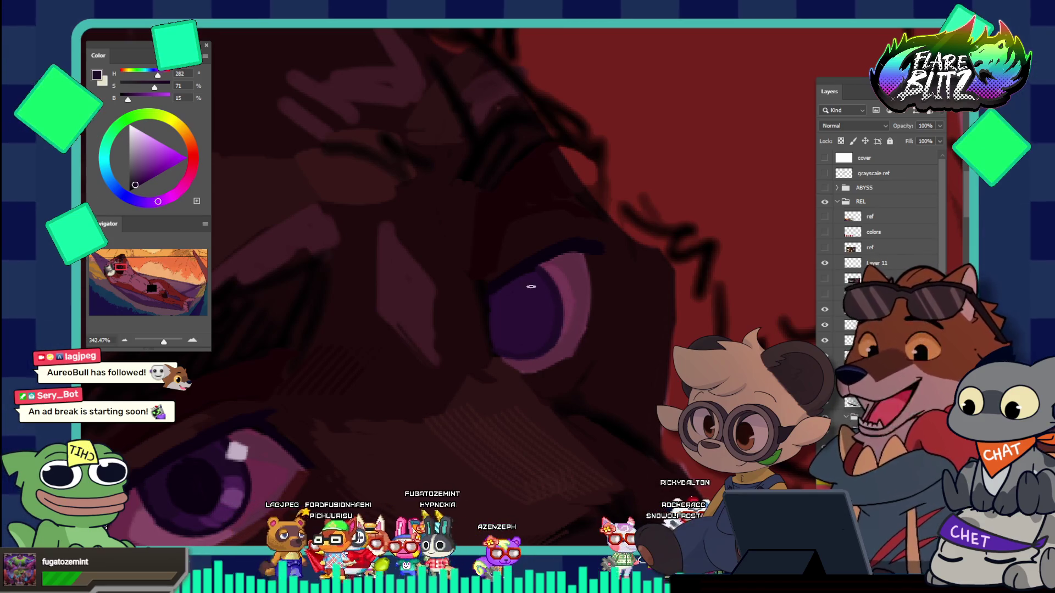
{"action": "left_click_drag", "start_coordinate": [563, 329], "coordinate": [439, 237]}
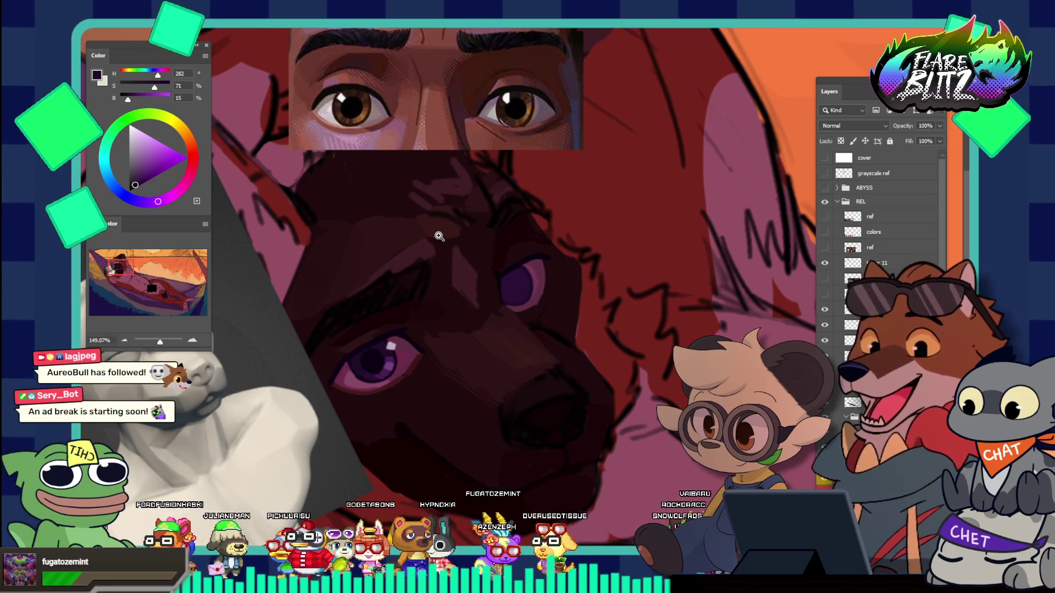
{"action": "left_click_drag", "start_coordinate": [353, 366], "coordinate": [407, 358]}
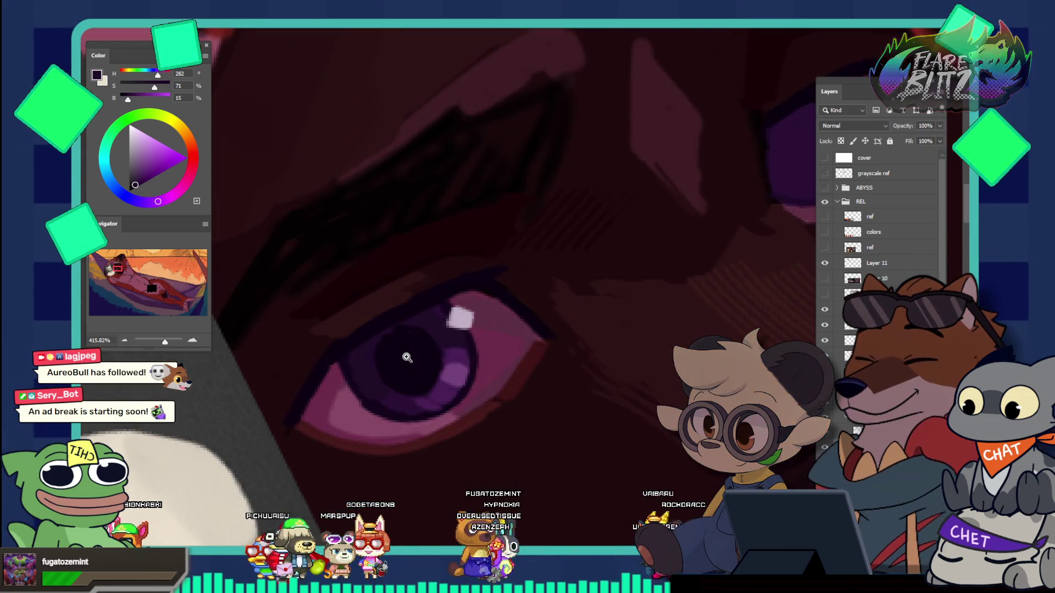
{"action": "left_click", "coordinate": [347, 373], "text": "alt"}
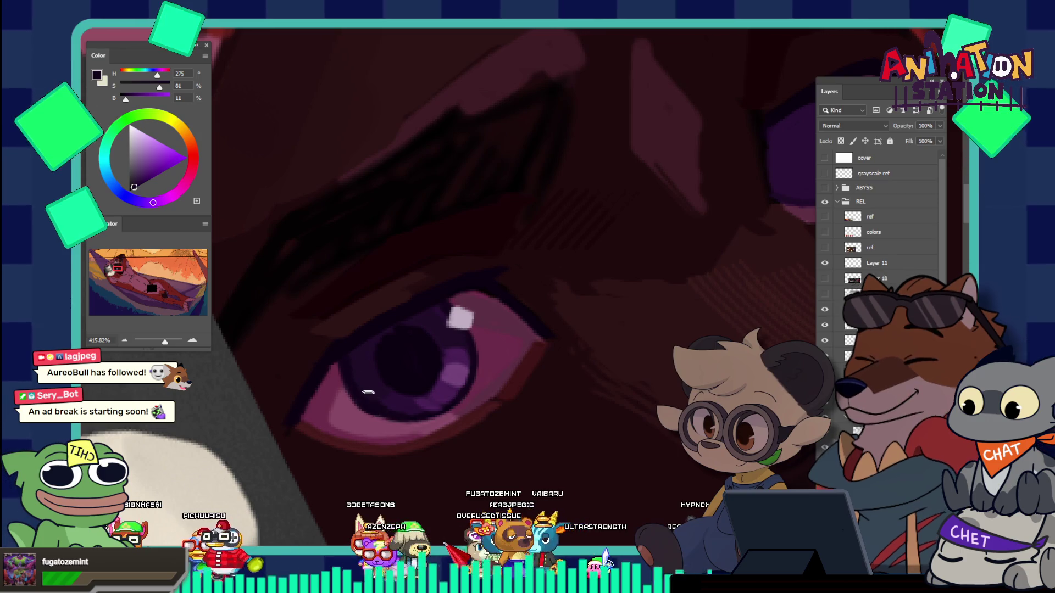
{"action": "left_click_drag", "start_coordinate": [424, 306], "coordinate": [336, 262]}
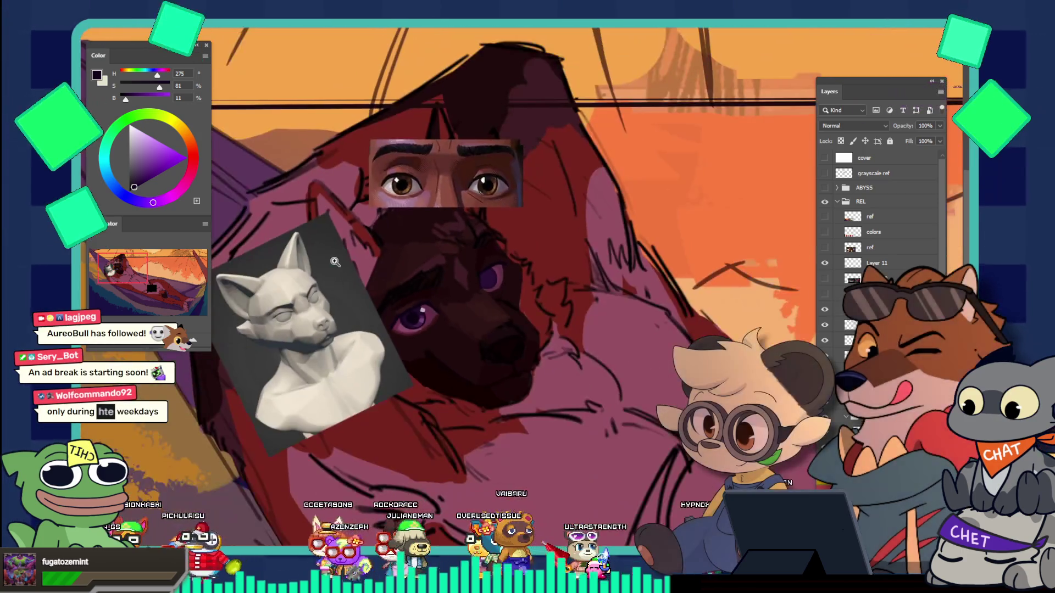
Step: Sample the mauve plum (H334 S51 B37) from the upper eye's iris edge, then zoom out to both eyes
{"action": "left_click_drag", "start_coordinate": [496, 275], "coordinate": [531, 281]}
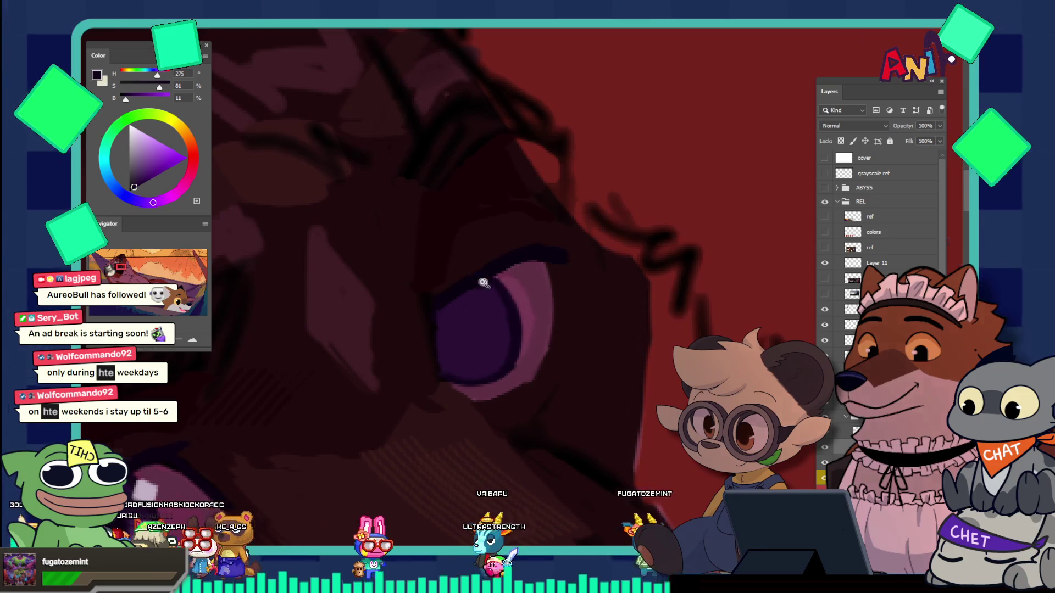
{"action": "left_click", "coordinate": [493, 284], "text": "alt"}
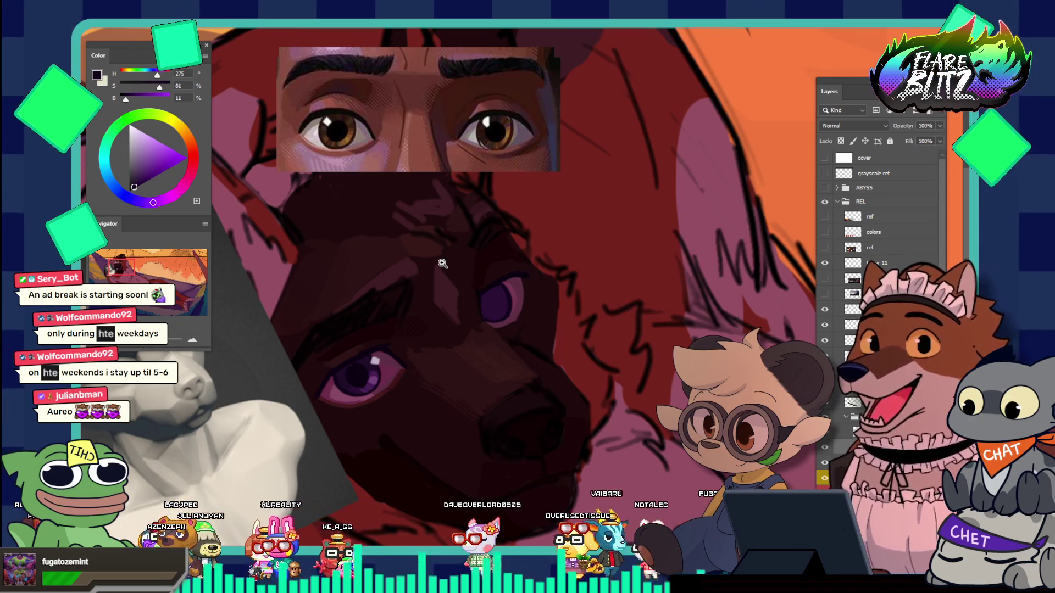
{"action": "left_click_drag", "start_coordinate": [508, 297], "coordinate": [580, 328]}
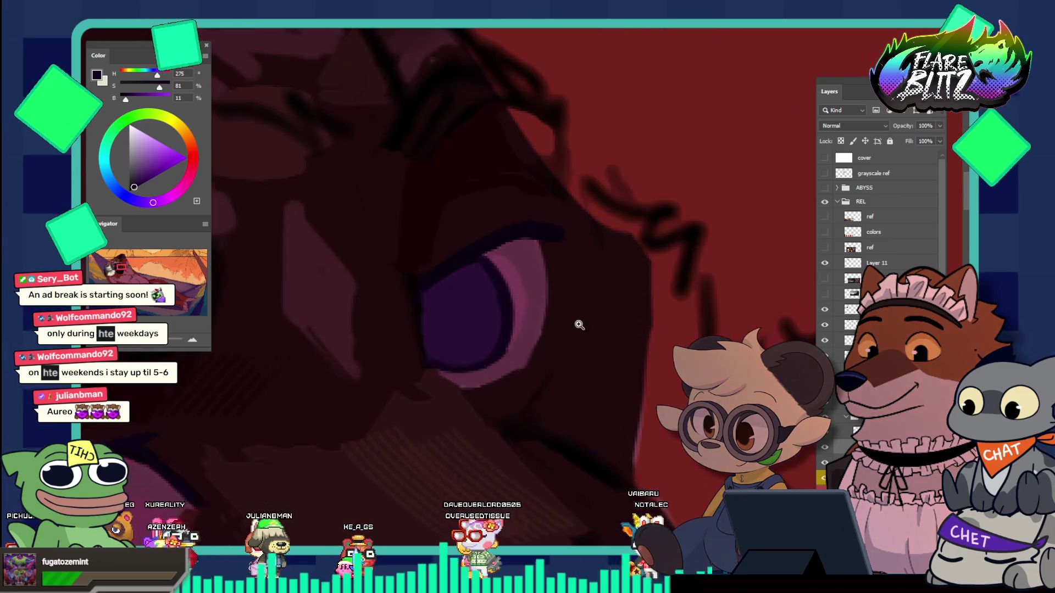
{"action": "key", "text": "i"}
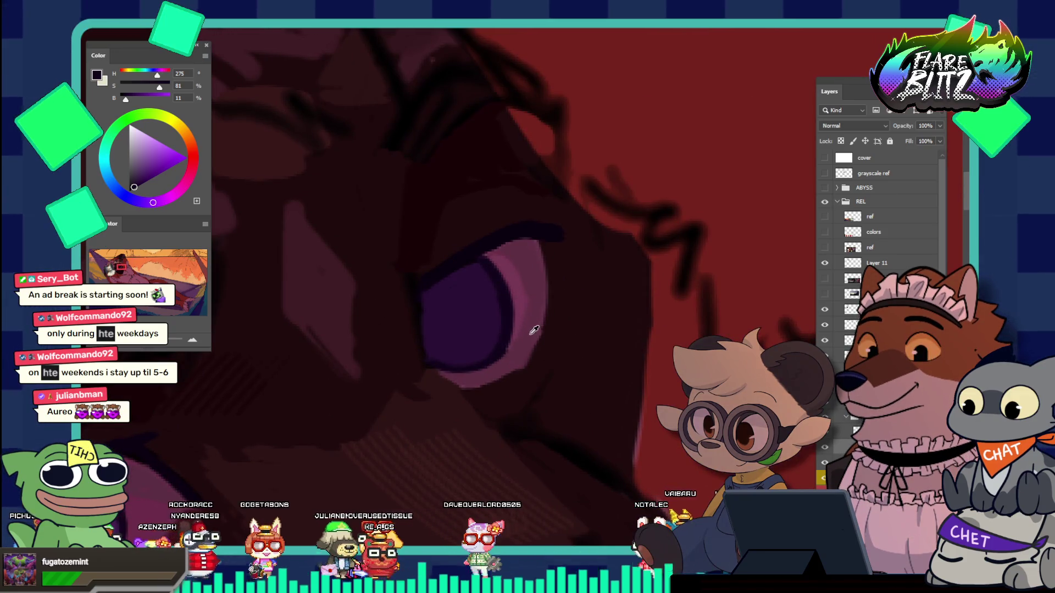
{"action": "left_click", "coordinate": [524, 336]}
{"action": "key", "text": "b"}
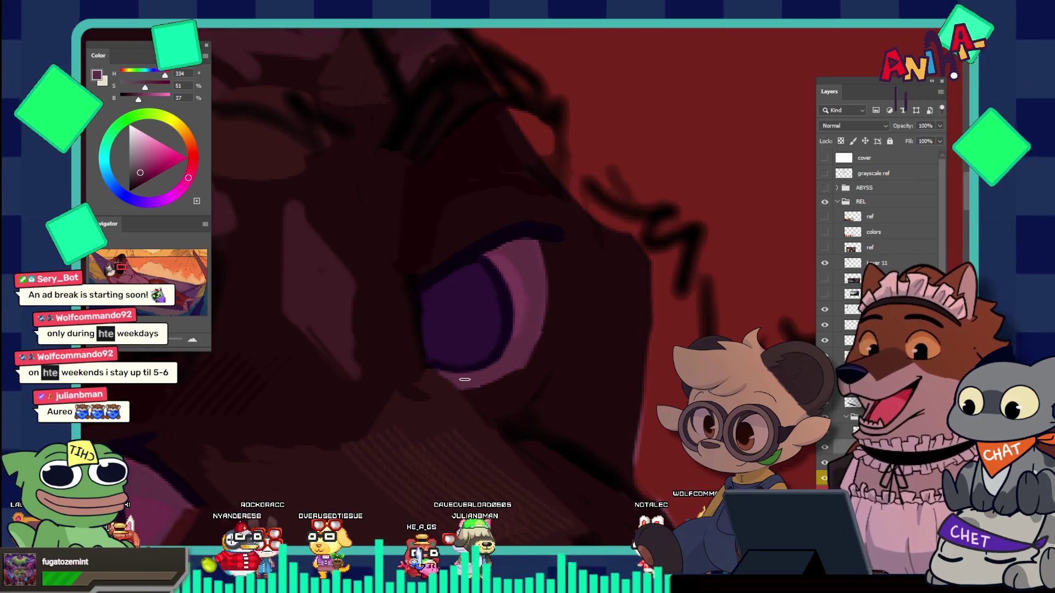
{"action": "key", "text": "z"}
{"action": "left_click_drag", "start_coordinate": [531, 330], "coordinate": [522, 361]}
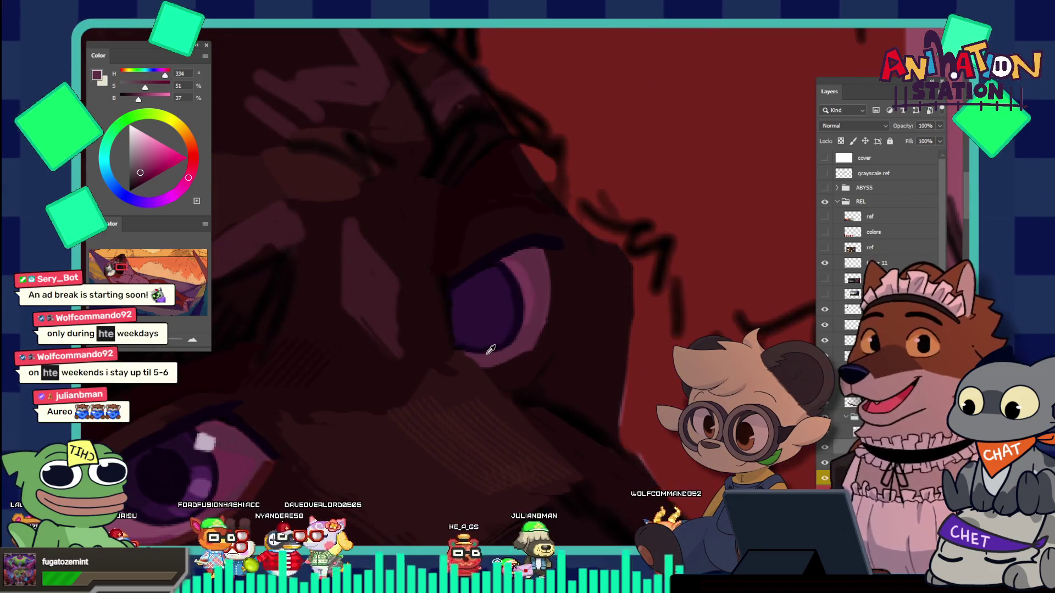
{"action": "key", "text": "b"}
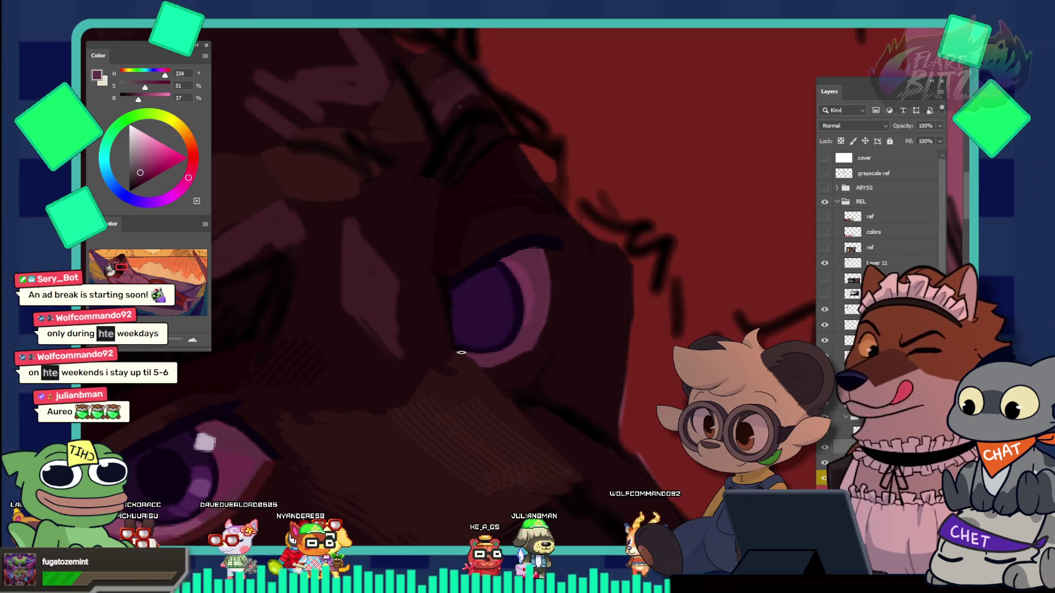
{"action": "key", "text": "z"}
{"action": "left_click_drag", "start_coordinate": [522, 318], "coordinate": [458, 290]}
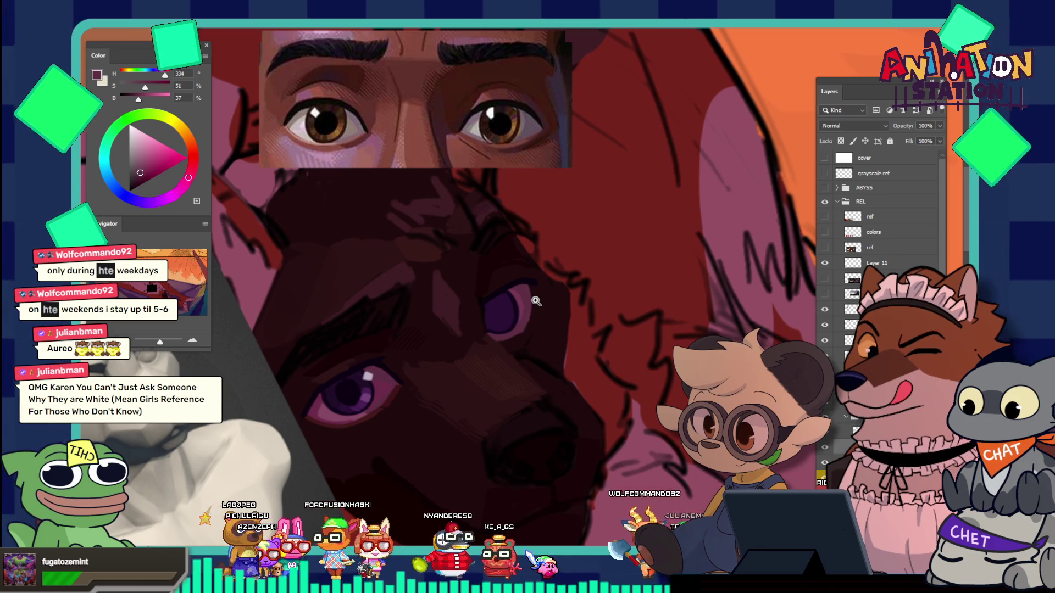
Step: Zoom in on the lower eye and sample its dark purple (H281 S70 B21) with the eyedropper
{"action": "left_click", "coordinate": [353, 398]}
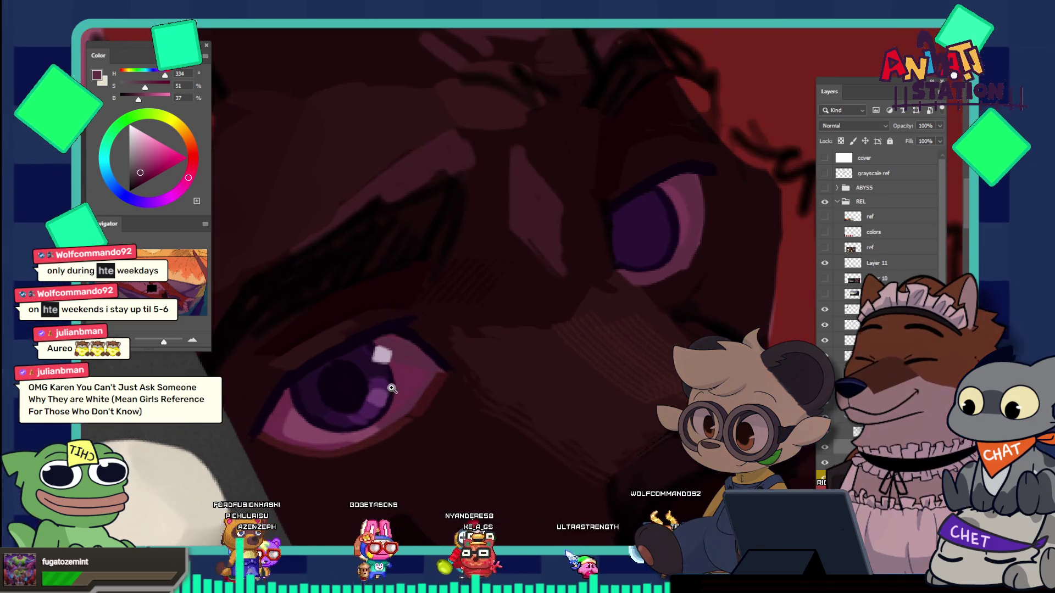
{"action": "left_click", "coordinate": [375, 332]}
{"action": "key", "text": "i"}
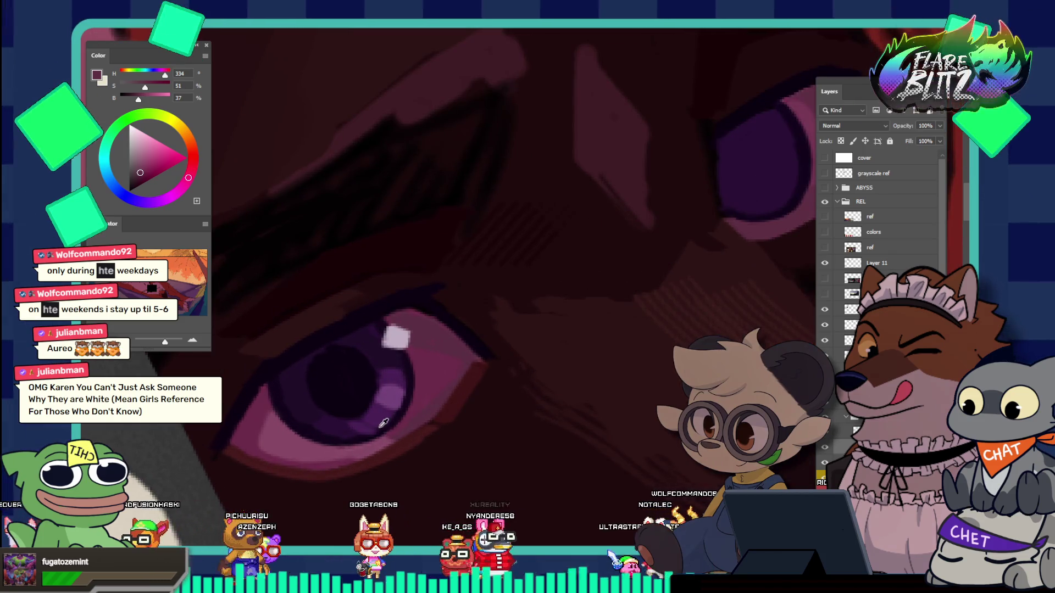
{"action": "left_click", "coordinate": [329, 424]}
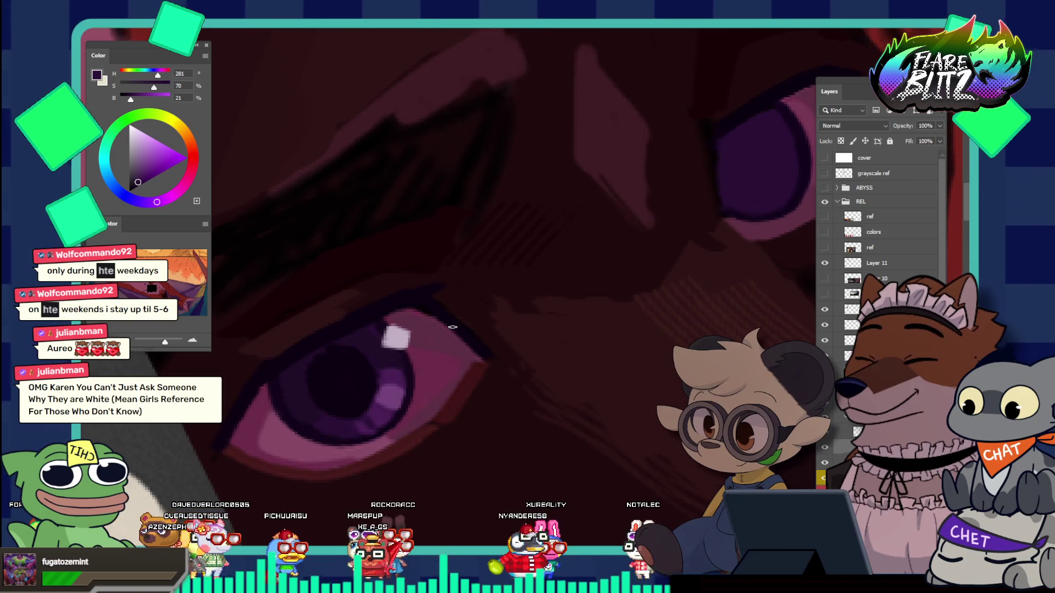
{"action": "scroll", "coordinate": [396, 285], "scroll_direction": "down", "scroll_amount": 3}
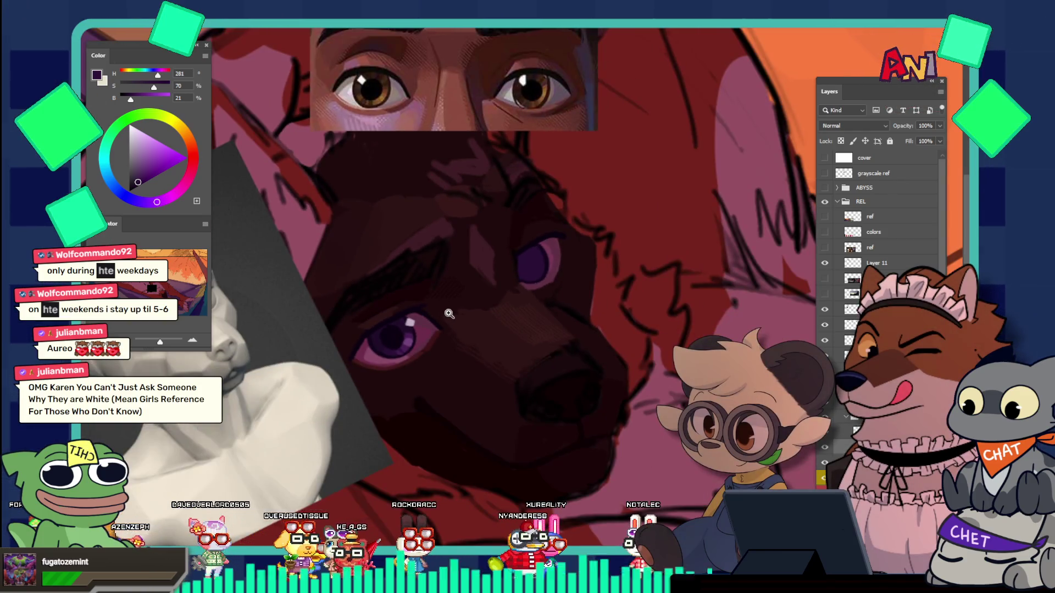
{"action": "scroll", "coordinate": [396, 284], "scroll_direction": "down", "scroll_amount": 3}
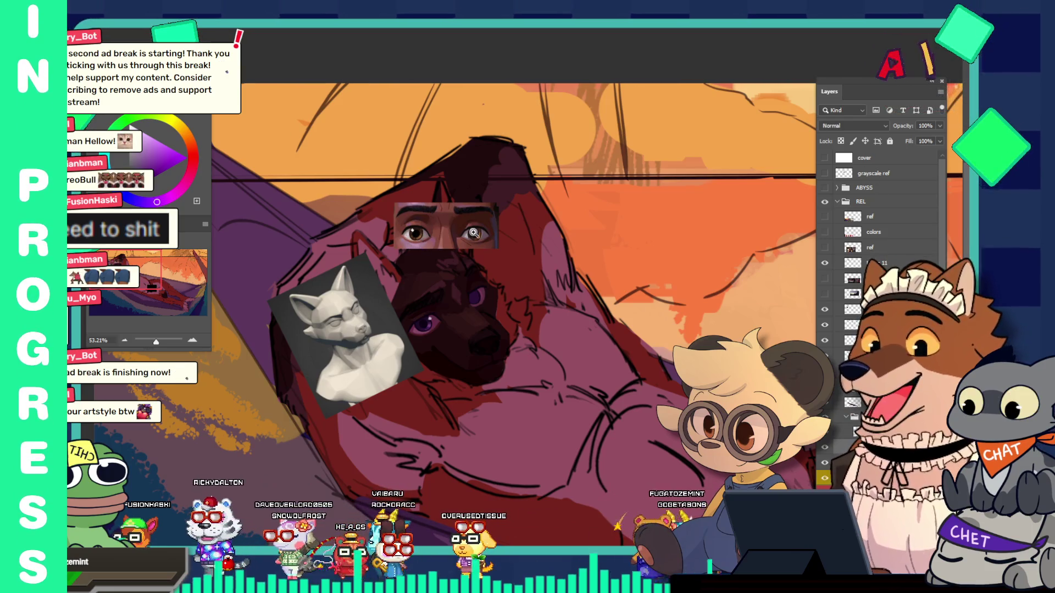
Step: Zoom out over the hammock illustration and Alt+Tab to the portfolio site in the browser
{"action": "left_click_drag", "start_coordinate": [475, 236], "coordinate": [451, 197]}
{"action": "scroll", "coordinate": [451, 196], "scroll_direction": "down", "scroll_amount": 3}
{"action": "scroll", "coordinate": [451, 196], "scroll_direction": "down", "scroll_amount": 1}
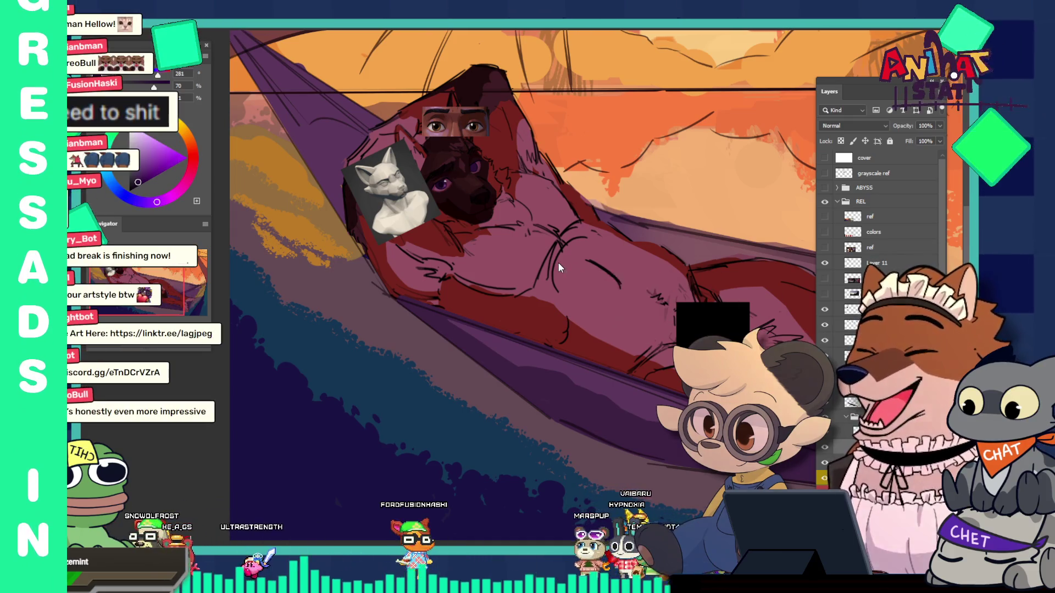
{"action": "key", "text": "alt+Tab"}
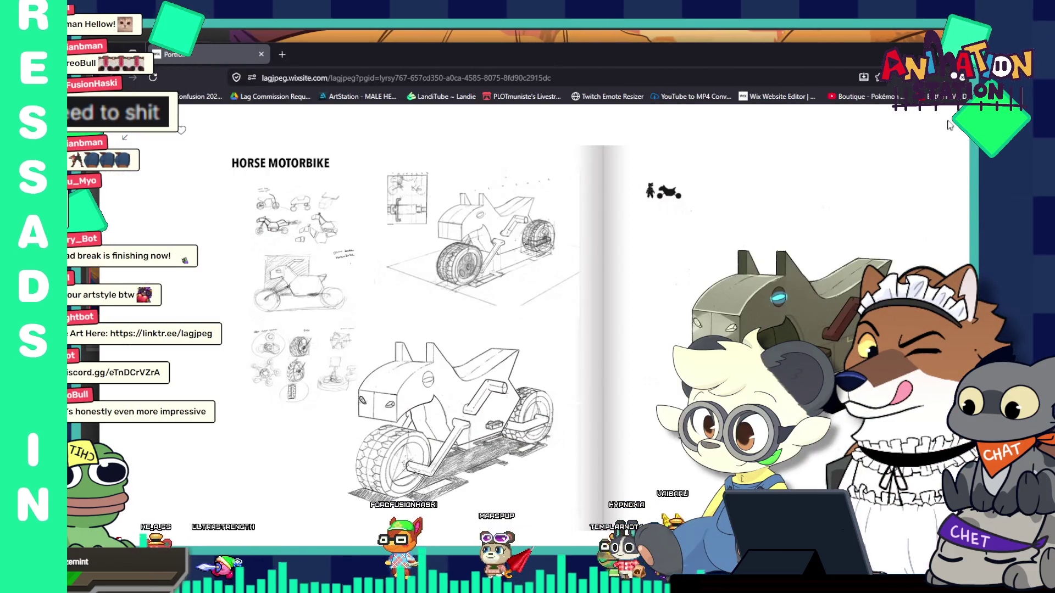
Step: Scroll through the current project page and shift the browser window up and left
{"action": "scroll", "coordinate": [615, 235], "scroll_direction": "up", "scroll_amount": 15}
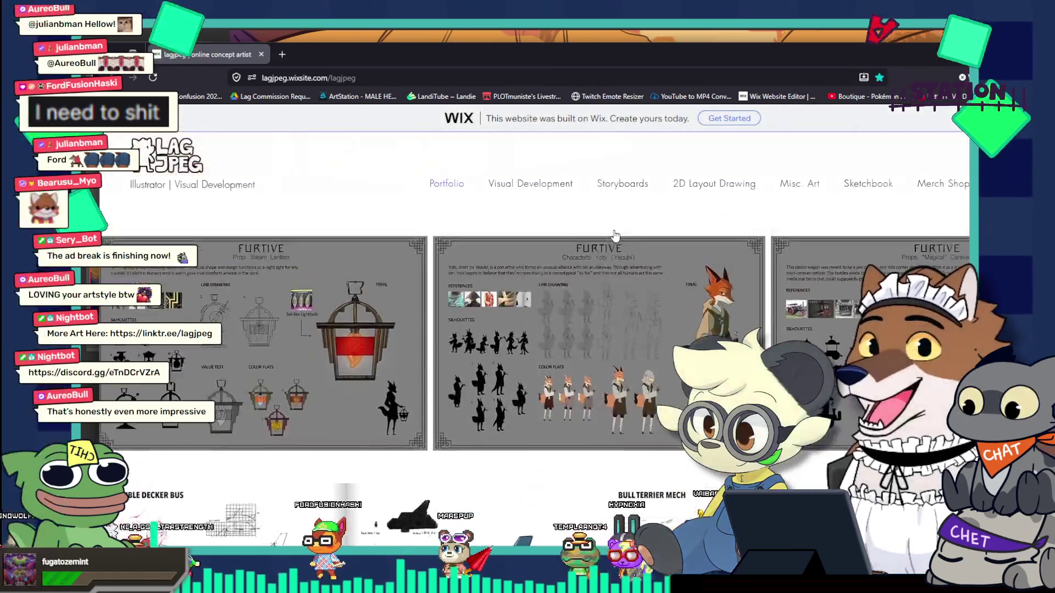
{"action": "scroll", "coordinate": [615, 235], "scroll_direction": "down", "scroll_amount": 4}
{"action": "scroll", "coordinate": [615, 235], "scroll_direction": "down", "scroll_amount": 3}
{"action": "scroll", "coordinate": [615, 235], "scroll_direction": "down", "scroll_amount": 3}
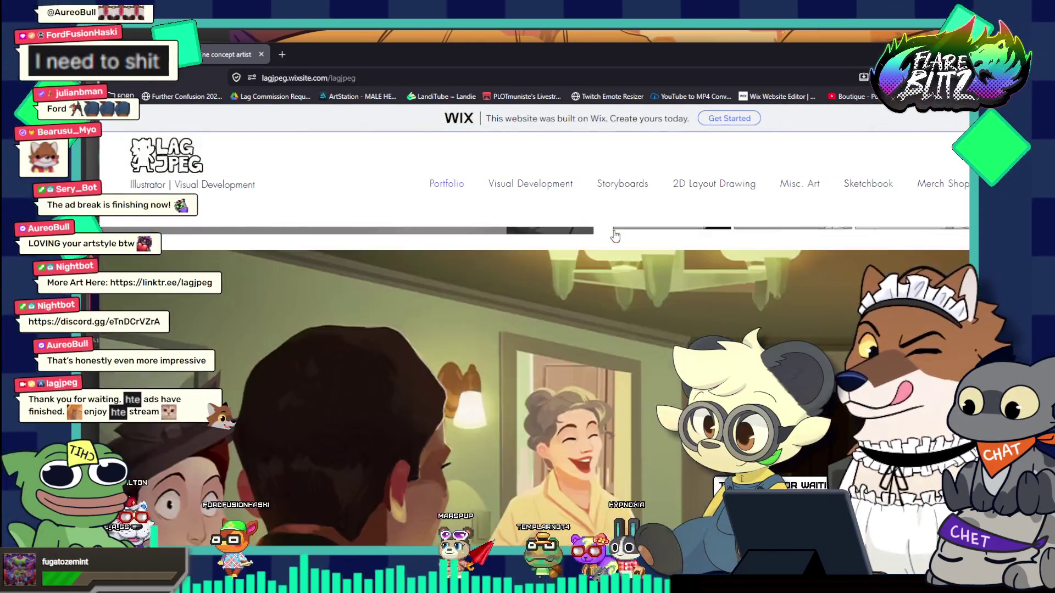
{"action": "scroll", "coordinate": [615, 235], "scroll_direction": "down", "scroll_amount": 3}
{"action": "scroll", "coordinate": [615, 235], "scroll_direction": "up", "scroll_amount": 5}
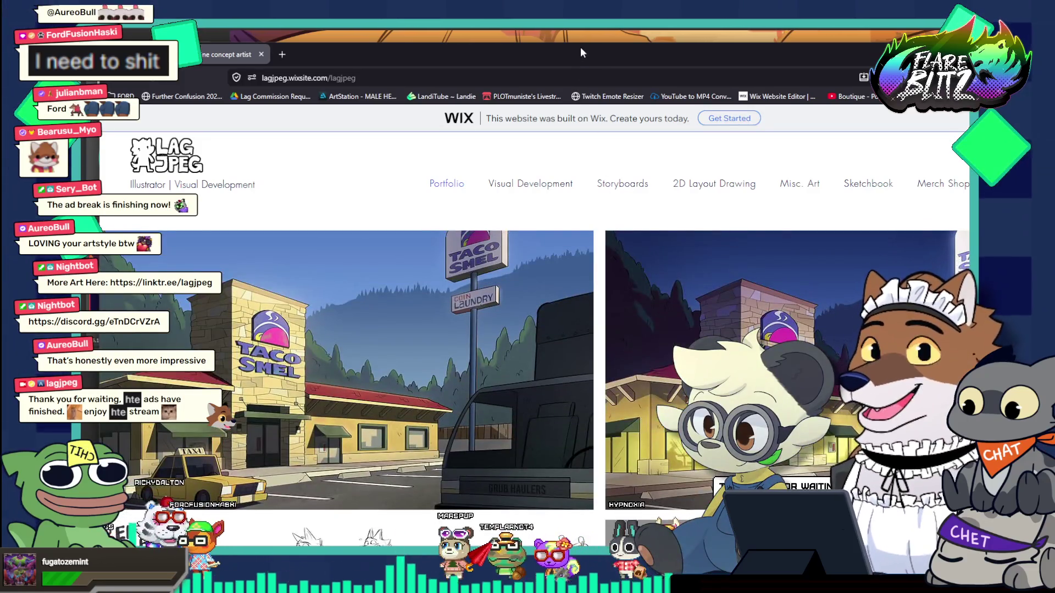
{"action": "left_click_drag", "start_coordinate": [580, 53], "coordinate": [558, 21]}
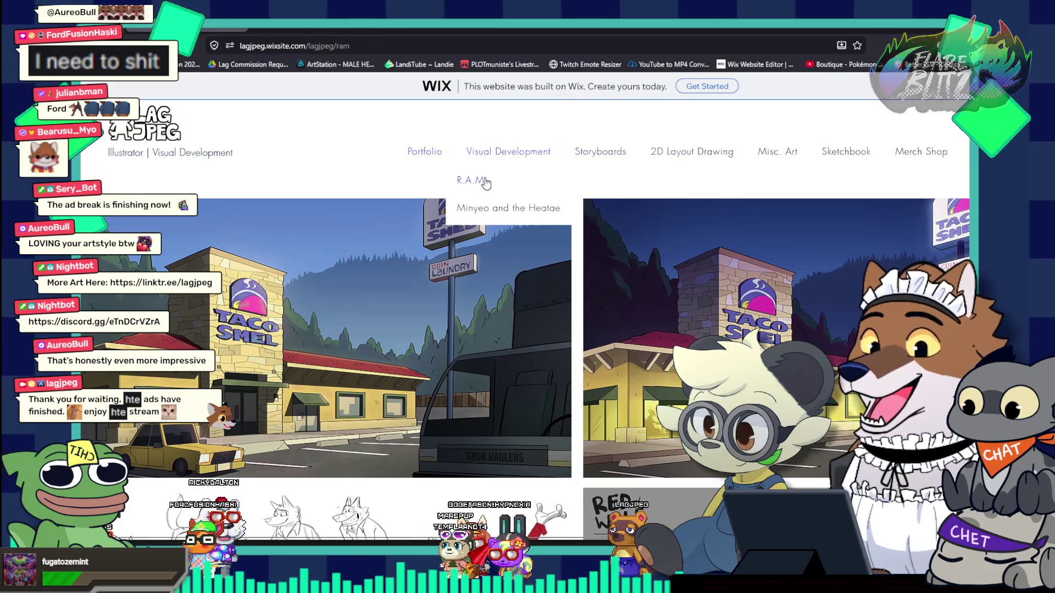
Step: Open the R.A.M. project page and scroll through its images
{"action": "left_click", "coordinate": [486, 183]}
{"action": "scroll", "coordinate": [486, 183], "scroll_direction": "down", "scroll_amount": 5}
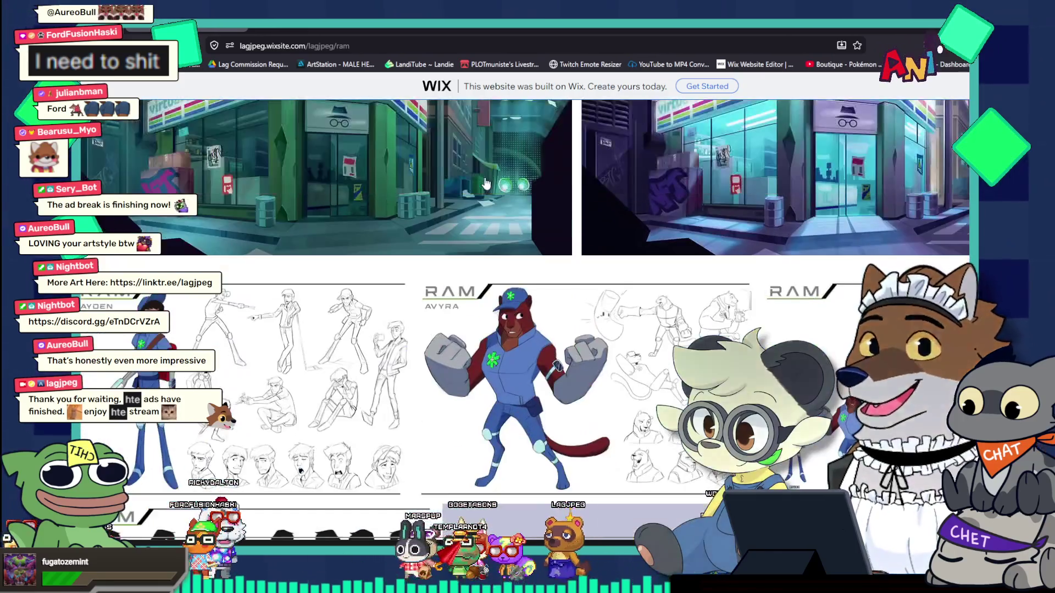
{"action": "scroll", "coordinate": [486, 182], "scroll_direction": "down", "scroll_amount": 2}
{"action": "scroll", "coordinate": [486, 182], "scroll_direction": "down", "scroll_amount": 5}
{"action": "scroll", "coordinate": [486, 183], "scroll_direction": "down", "scroll_amount": 5}
{"action": "scroll", "coordinate": [486, 182], "scroll_direction": "down", "scroll_amount": 3}
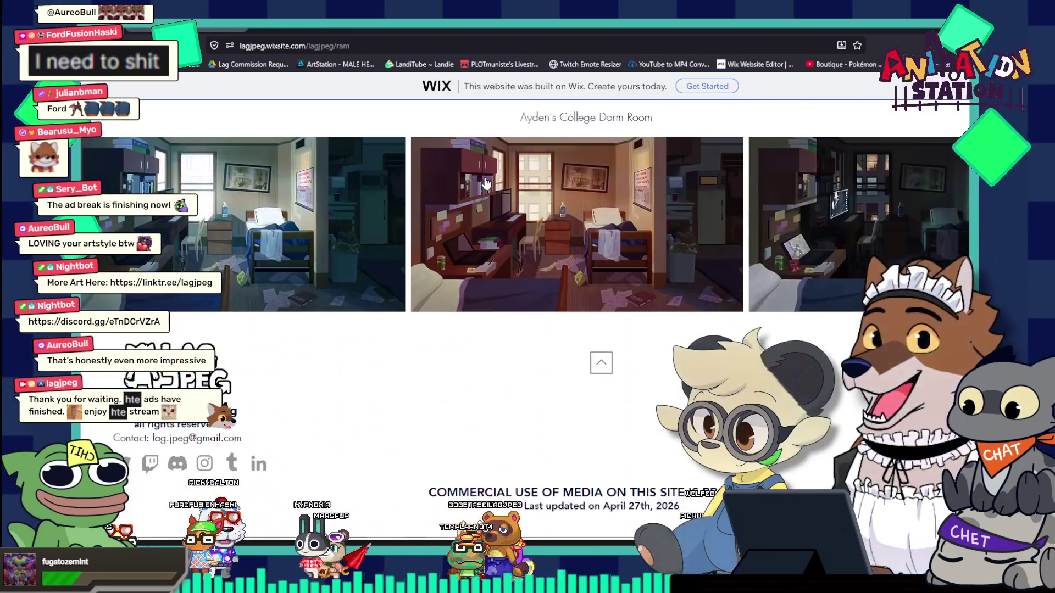
{"action": "scroll", "coordinate": [485, 182], "scroll_direction": "up", "scroll_amount": 5}
{"action": "scroll", "coordinate": [485, 183], "scroll_direction": "up", "scroll_amount": 10}
{"action": "scroll", "coordinate": [486, 182], "scroll_direction": "up", "scroll_amount": 3}
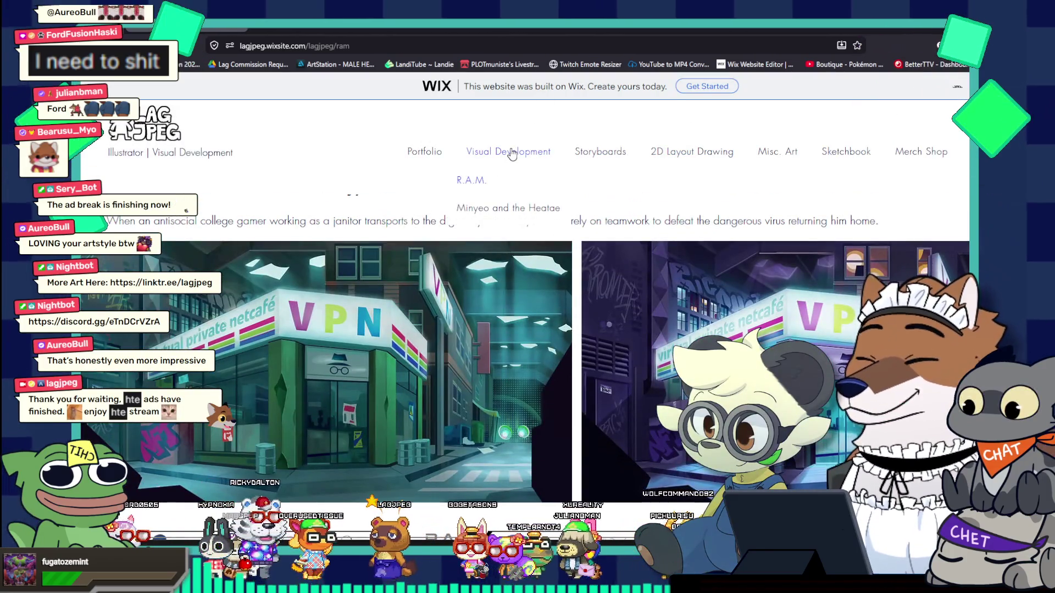
Step: Open the Mi-nyeo and HaeTae project page and scroll through all its artwork
{"action": "mouse_move", "coordinate": [494, 154]}
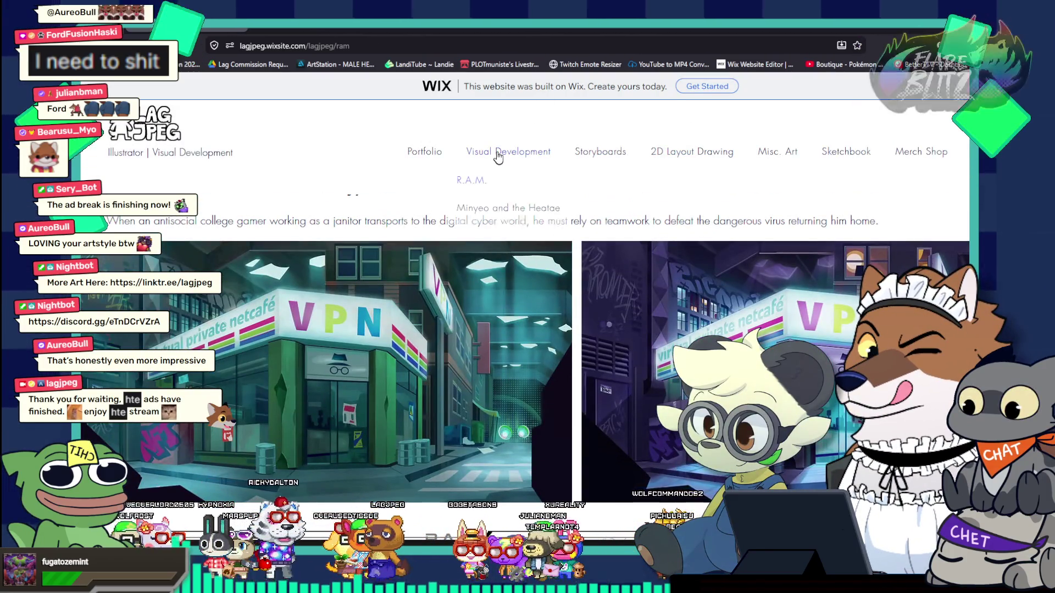
{"action": "left_click", "coordinate": [477, 208]}
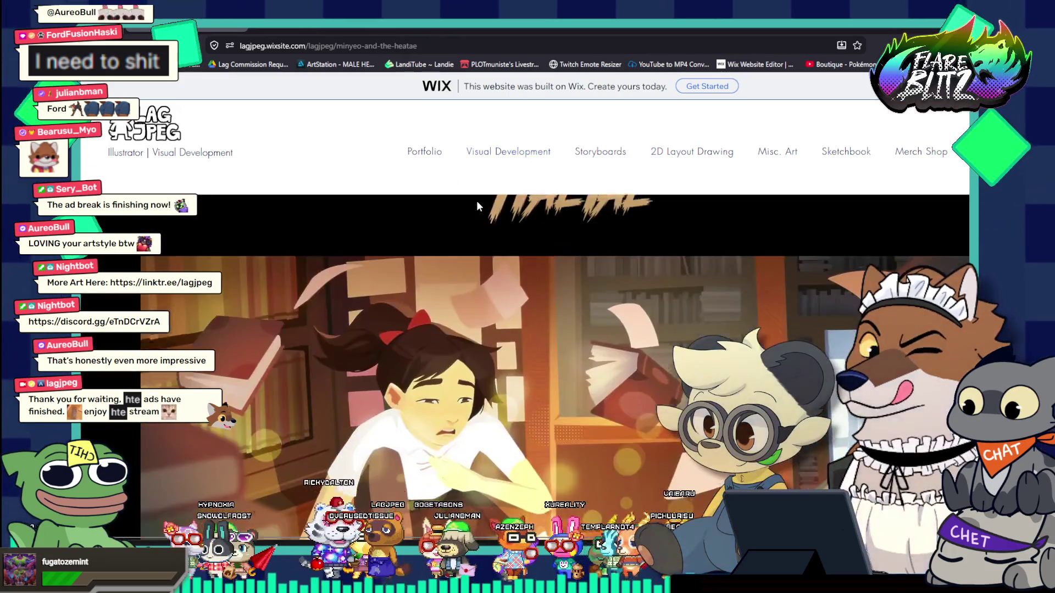
{"action": "scroll", "coordinate": [478, 206], "scroll_direction": "down", "scroll_amount": 5}
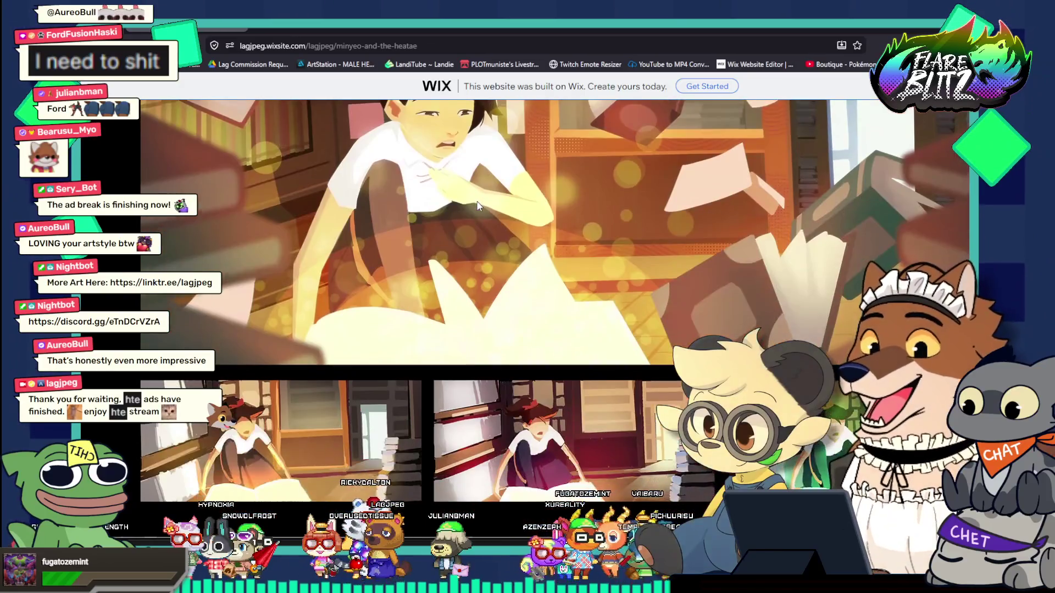
{"action": "scroll", "coordinate": [477, 206], "scroll_direction": "down", "scroll_amount": 4}
{"action": "scroll", "coordinate": [477, 206], "scroll_direction": "down", "scroll_amount": 3}
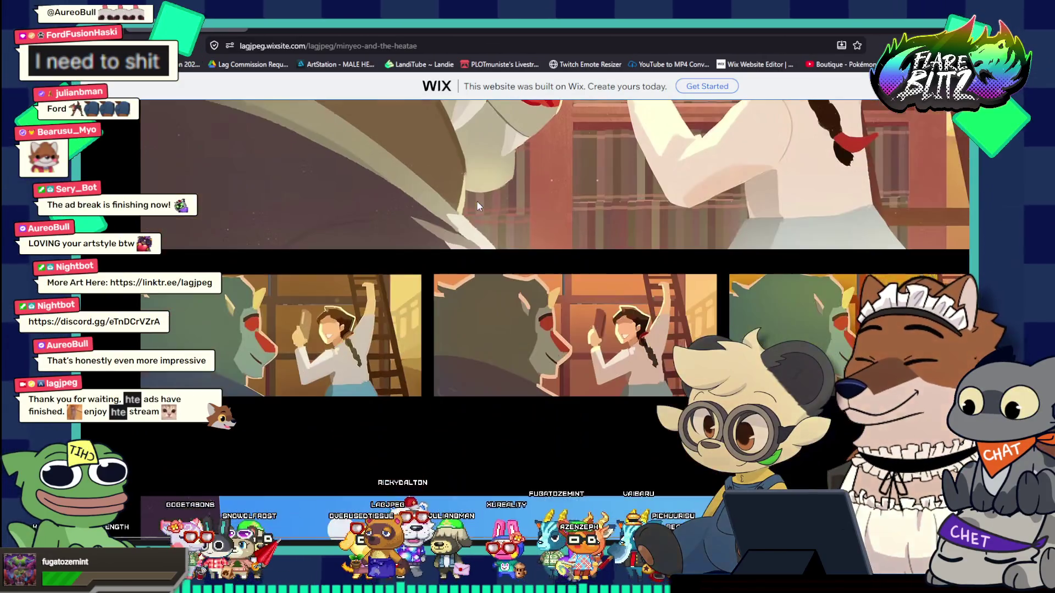
{"action": "scroll", "coordinate": [476, 206], "scroll_direction": "down", "scroll_amount": 3}
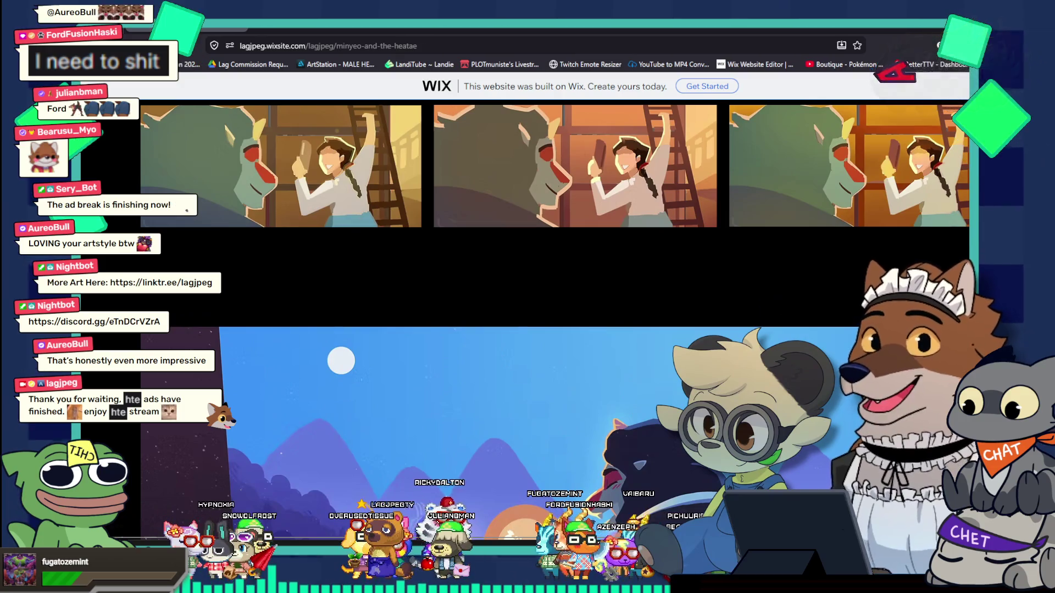
{"action": "scroll", "coordinate": [496, 275], "scroll_direction": "down", "scroll_amount": 4}
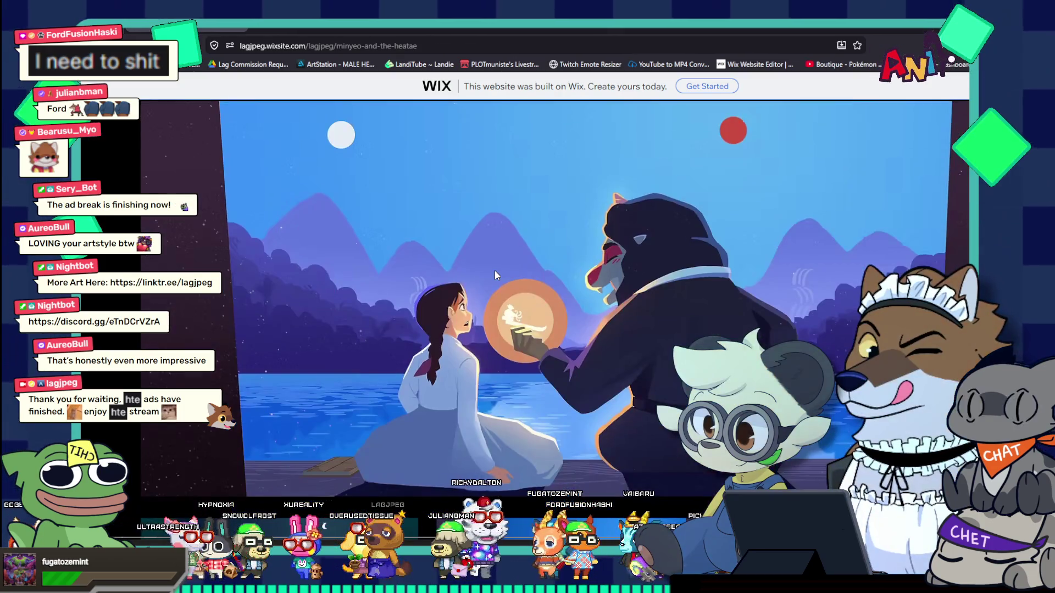
{"action": "scroll", "coordinate": [496, 275], "scroll_direction": "down", "scroll_amount": 2}
{"action": "scroll", "coordinate": [496, 275], "scroll_direction": "down", "scroll_amount": 3}
{"action": "scroll", "coordinate": [496, 276], "scroll_direction": "down", "scroll_amount": 2}
{"action": "scroll", "coordinate": [496, 275], "scroll_direction": "down", "scroll_amount": 3}
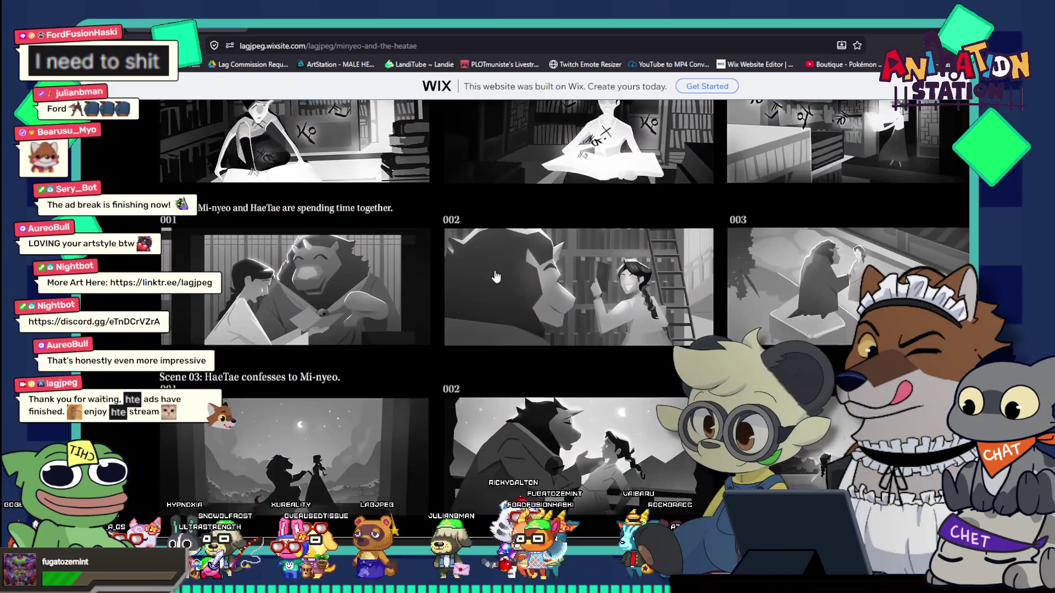
{"action": "scroll", "coordinate": [496, 275], "scroll_direction": "down", "scroll_amount": 5}
{"action": "scroll", "coordinate": [496, 275], "scroll_direction": "down", "scroll_amount": 4}
{"action": "scroll", "coordinate": [497, 275], "scroll_direction": "up", "scroll_amount": 10}
{"action": "scroll", "coordinate": [496, 276], "scroll_direction": "up", "scroll_amount": 5}
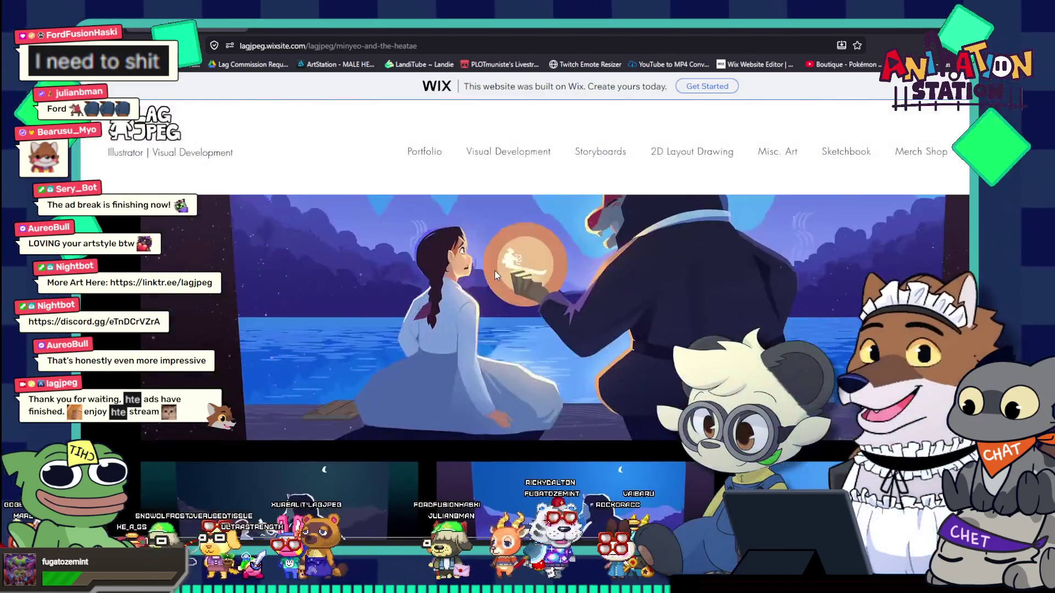
{"action": "scroll", "coordinate": [496, 276], "scroll_direction": "up", "scroll_amount": 2}
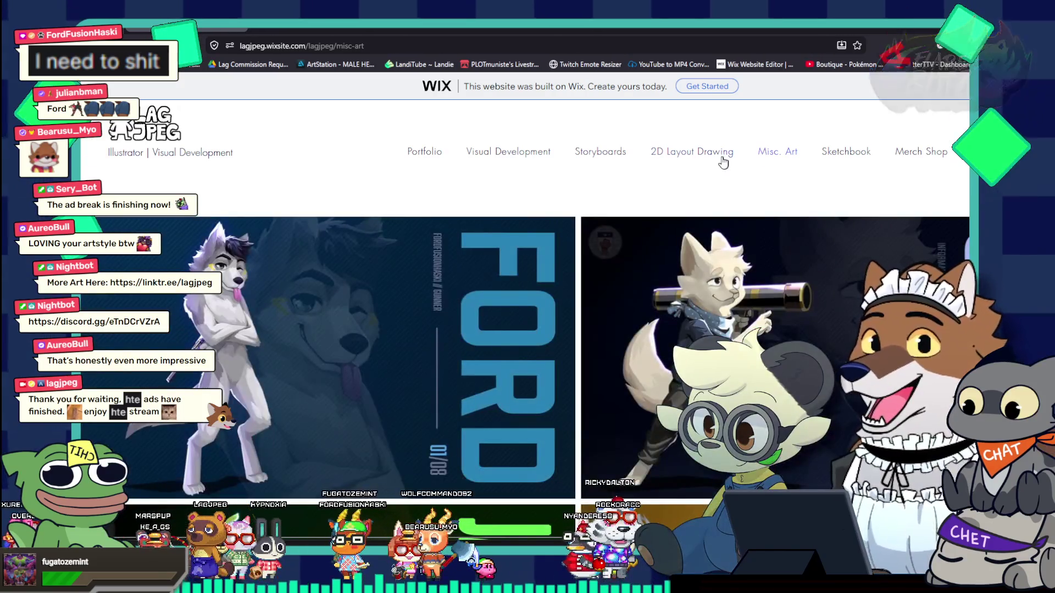
{"action": "scroll", "coordinate": [723, 162], "scroll_direction": "down", "scroll_amount": 4}
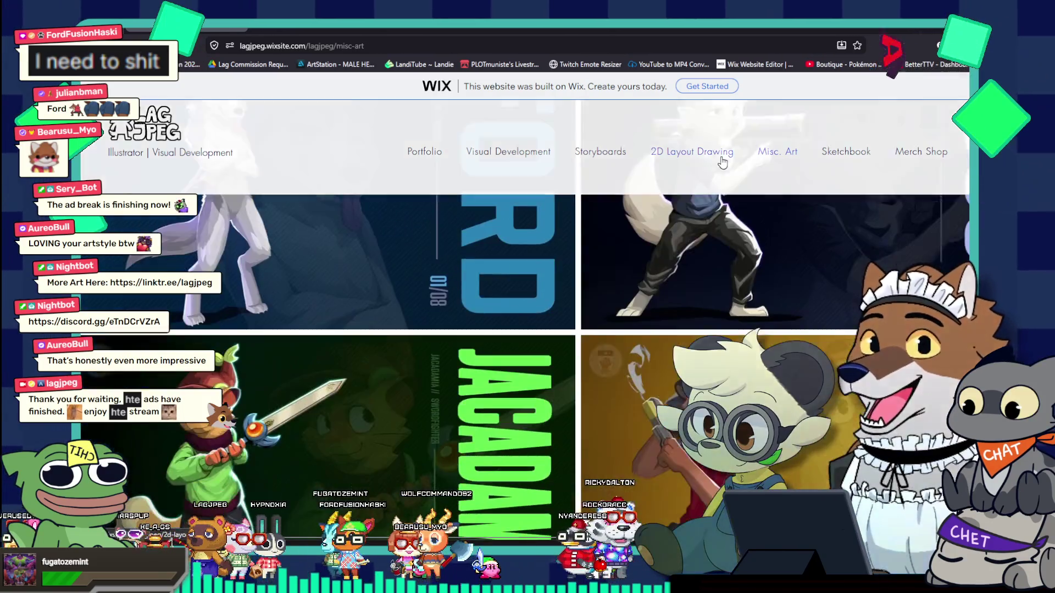
{"action": "scroll", "coordinate": [723, 163], "scroll_direction": "down", "scroll_amount": 4}
{"action": "scroll", "coordinate": [723, 163], "scroll_direction": "down", "scroll_amount": 4}
{"action": "scroll", "coordinate": [722, 162], "scroll_direction": "down", "scroll_amount": 3}
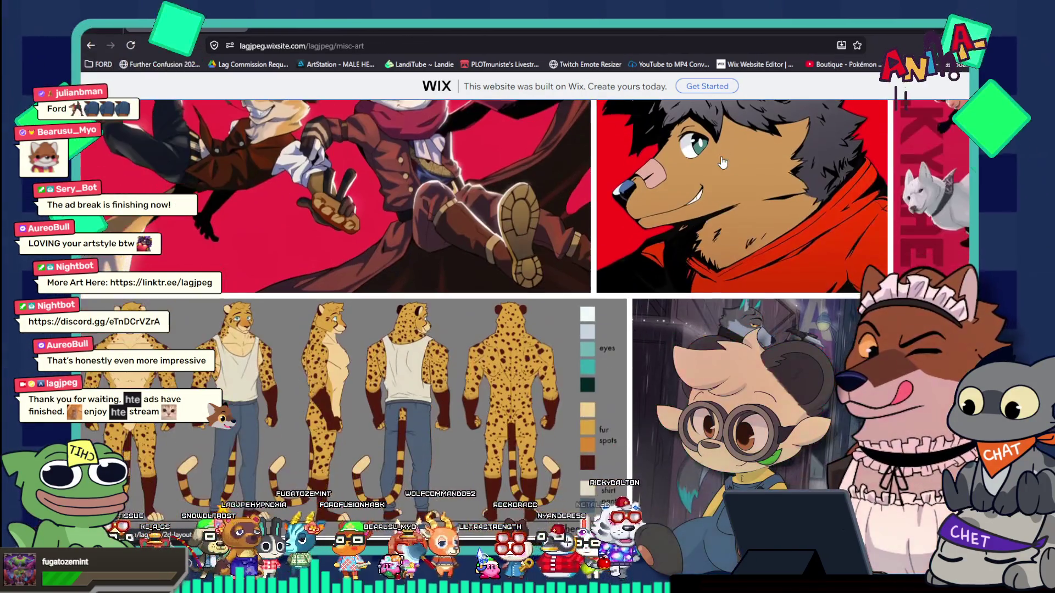
{"action": "scroll", "coordinate": [722, 162], "scroll_direction": "down", "scroll_amount": 7}
{"action": "scroll", "coordinate": [722, 162], "scroll_direction": "down", "scroll_amount": 5}
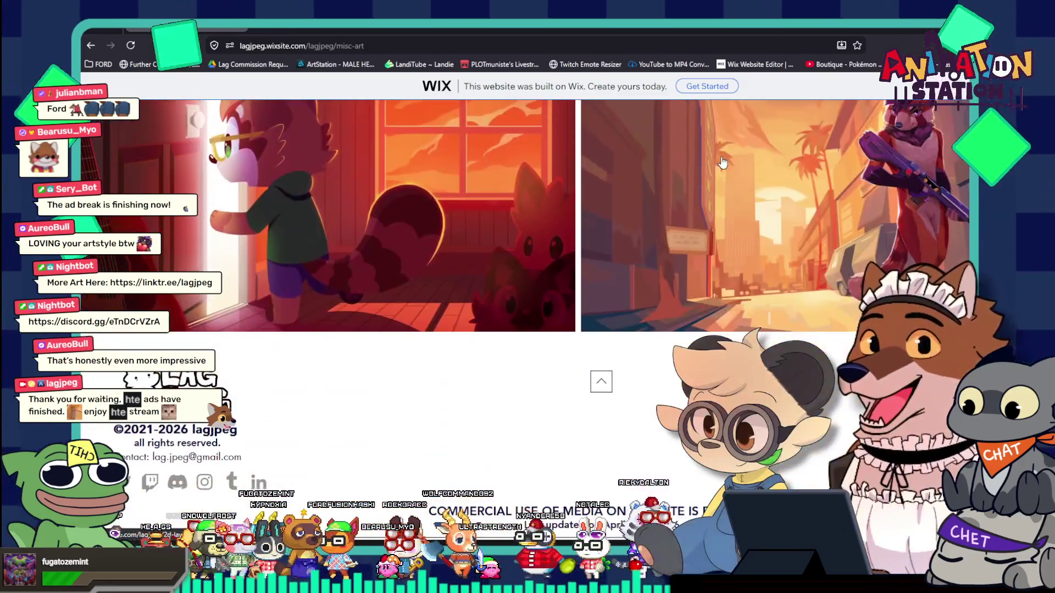
{"action": "scroll", "coordinate": [722, 162], "scroll_direction": "up", "scroll_amount": 15}
{"action": "scroll", "coordinate": [687, 170], "scroll_direction": "up", "scroll_amount": 5}
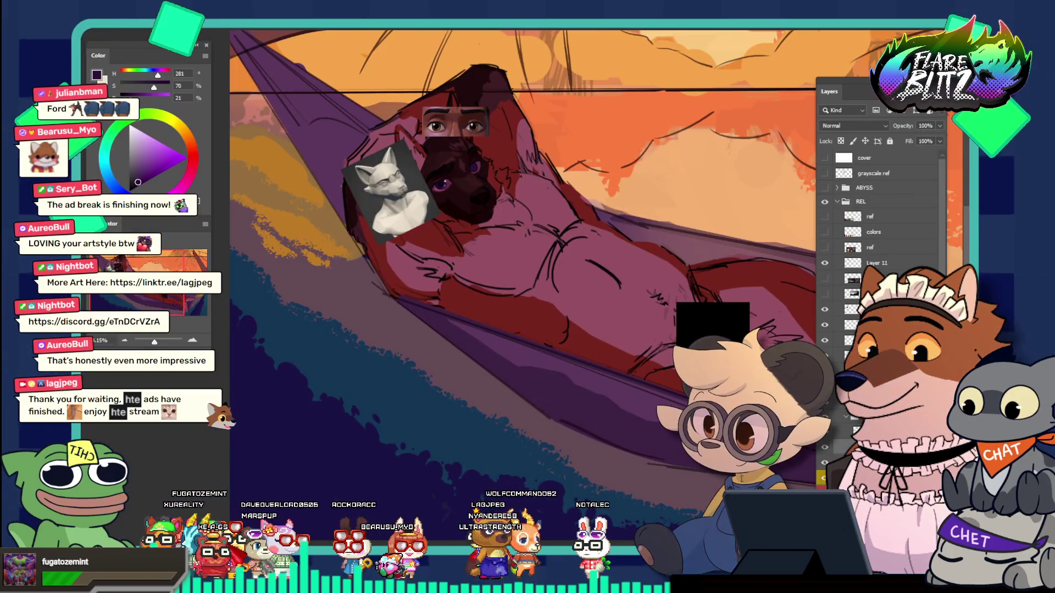
Step: Zoom into the dog's face and sample a deep red (H358 S57 B18) from its fur
{"action": "left_click_drag", "start_coordinate": [472, 167], "coordinate": [528, 209]}
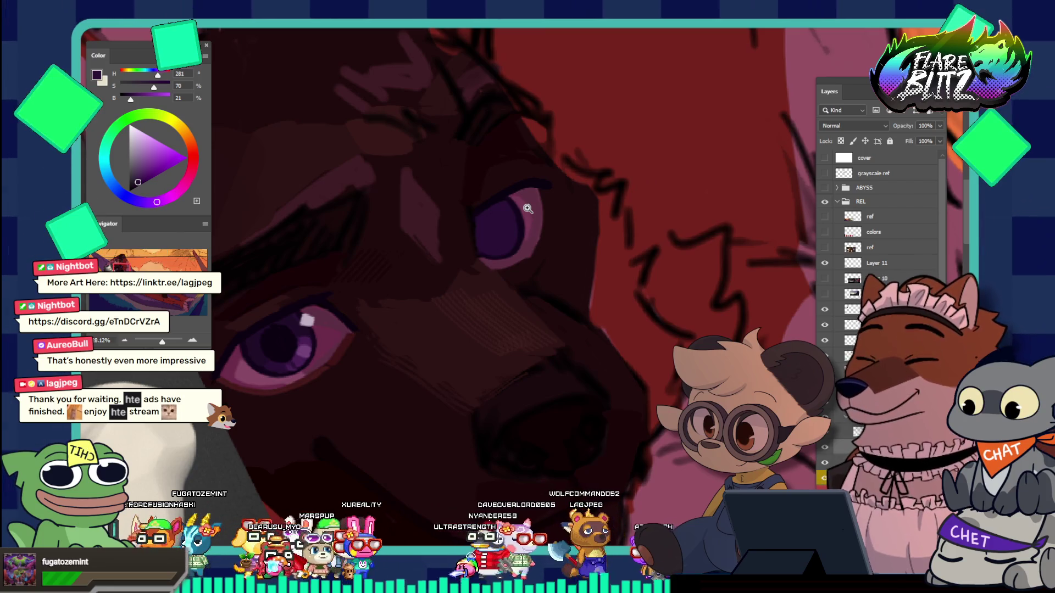
{"action": "mouse_move", "coordinate": [486, 192]}
{"action": "left_mouse_down"}
{"action": "mouse_move", "coordinate": [474, 146]}
{"action": "mouse_move", "coordinate": [479, 154]}
{"action": "left_mouse_up"}
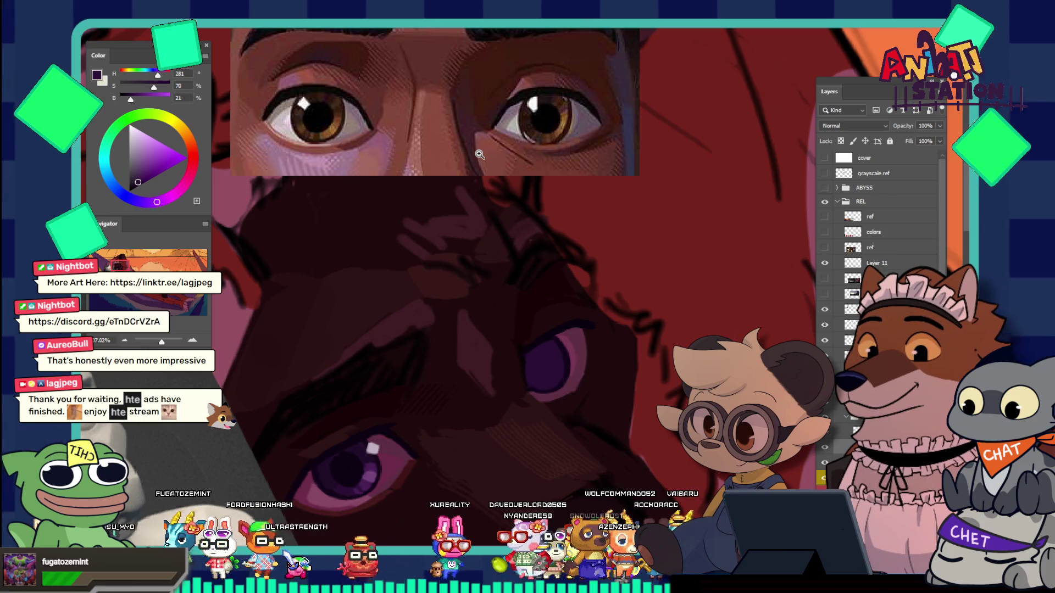
{"action": "left_click", "coordinate": [560, 320]}
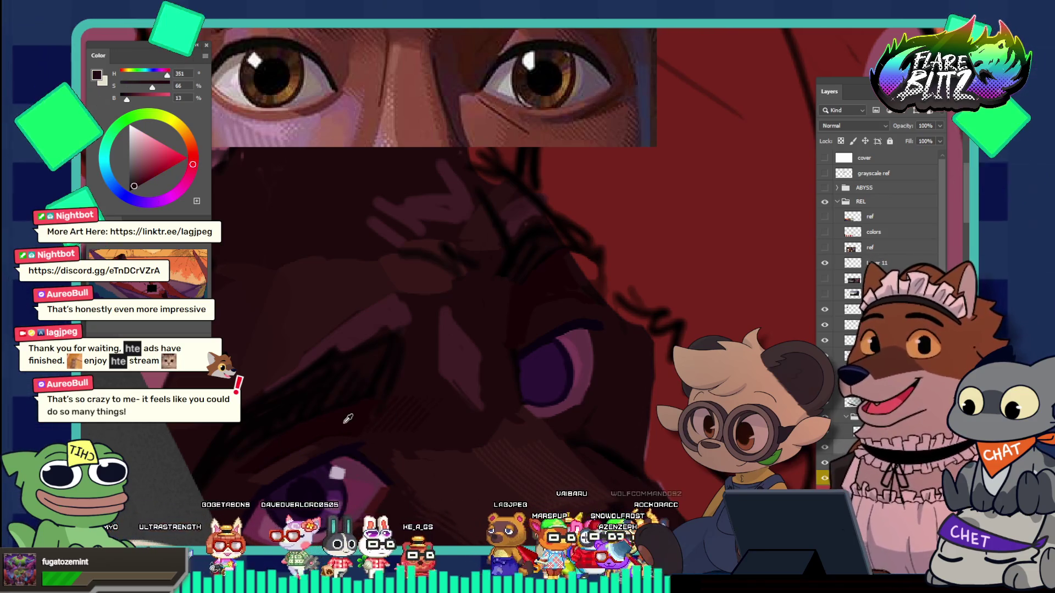
{"action": "left_click", "coordinate": [487, 489], "text": "alt"}
{"action": "left_click", "coordinate": [560, 306], "text": "alt"}
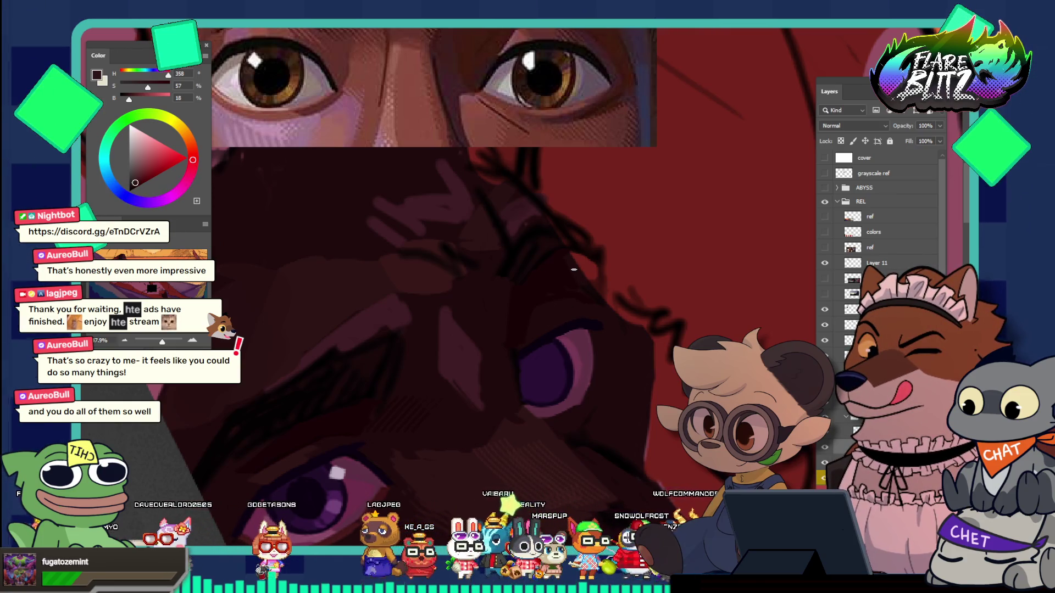
{"action": "scroll", "coordinate": [553, 285], "scroll_direction": "up", "scroll_amount": 1}
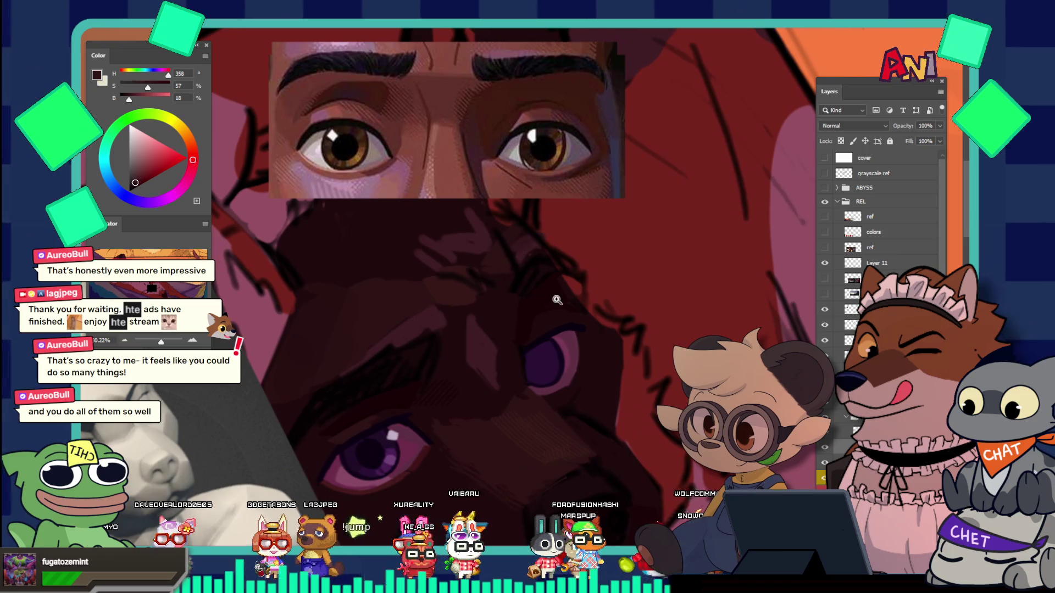
{"action": "scroll", "coordinate": [554, 285], "scroll_direction": "up", "scroll_amount": 1}
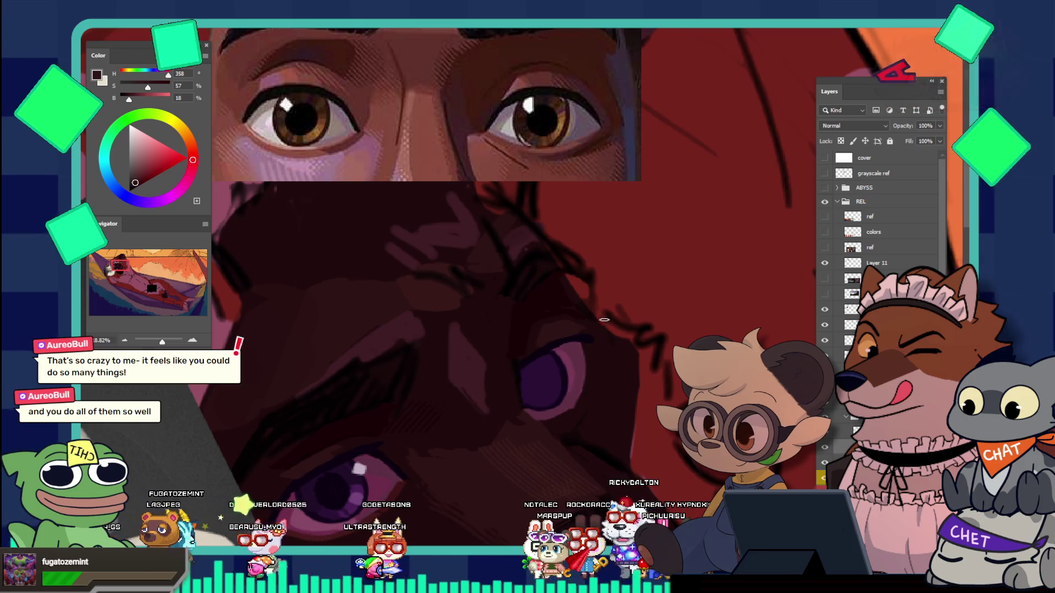
{"action": "scroll", "coordinate": [602, 309], "scroll_direction": "down", "scroll_amount": 1}
{"action": "scroll", "coordinate": [602, 309], "scroll_direction": "up", "scroll_amount": 2}
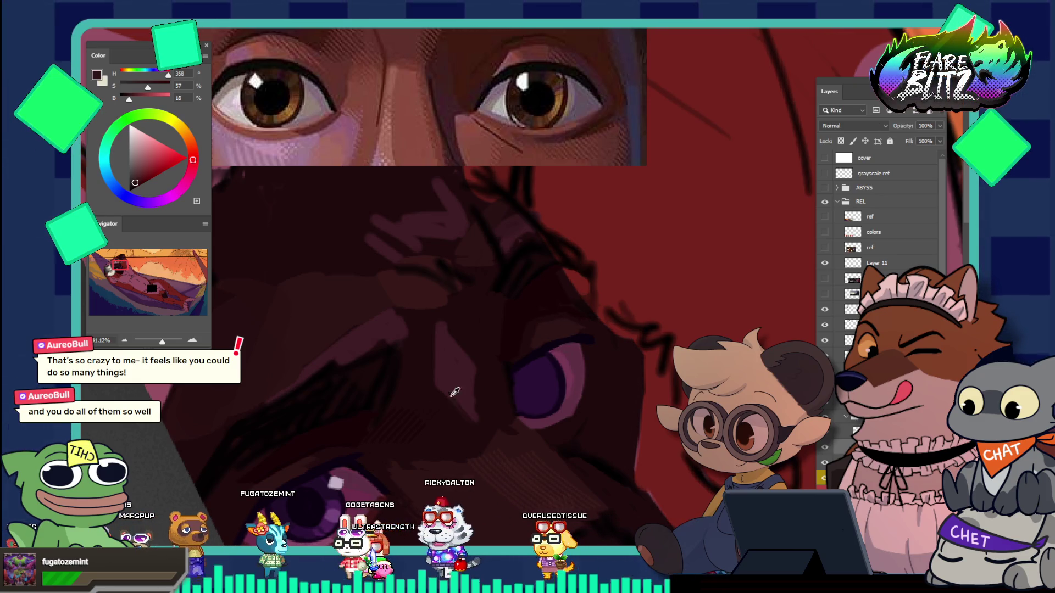
{"action": "left_click", "coordinate": [341, 445], "text": "alt"}
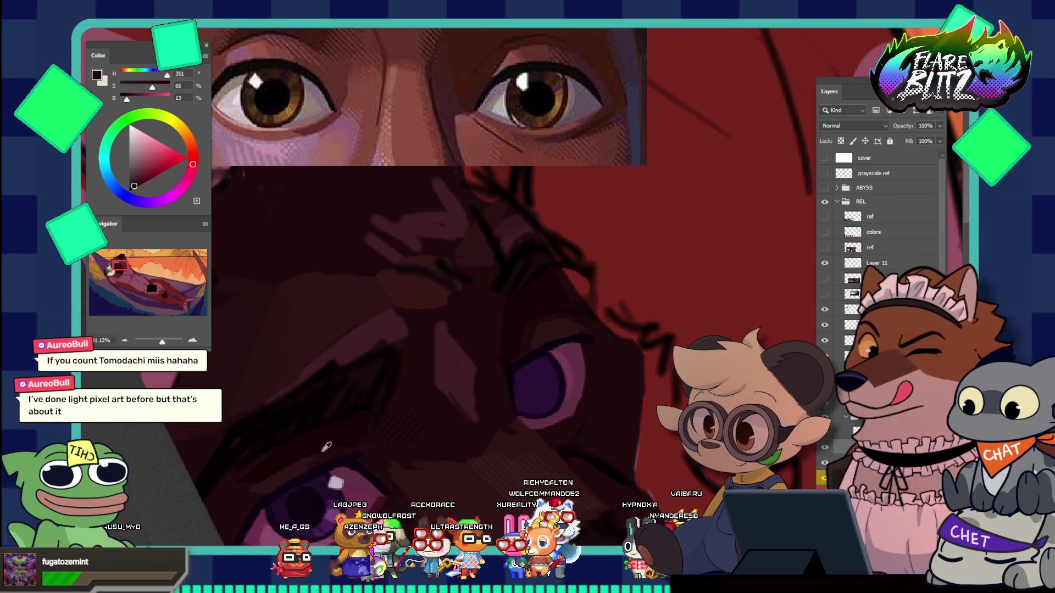
{"action": "left_click", "coordinate": [315, 432], "text": "alt"}
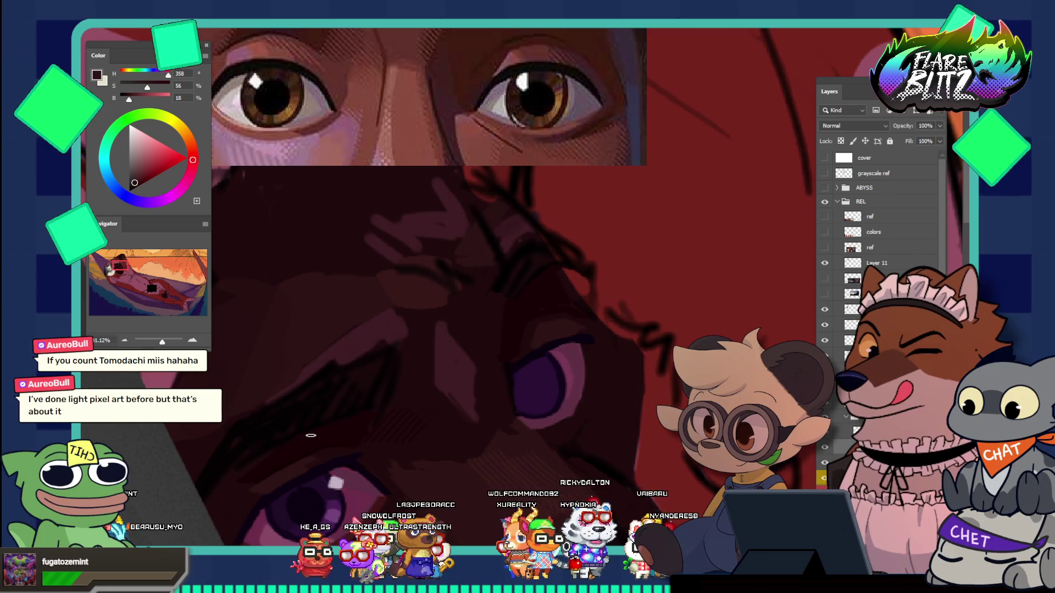
{"action": "scroll", "coordinate": [576, 317], "scroll_direction": "up", "scroll_amount": 3}
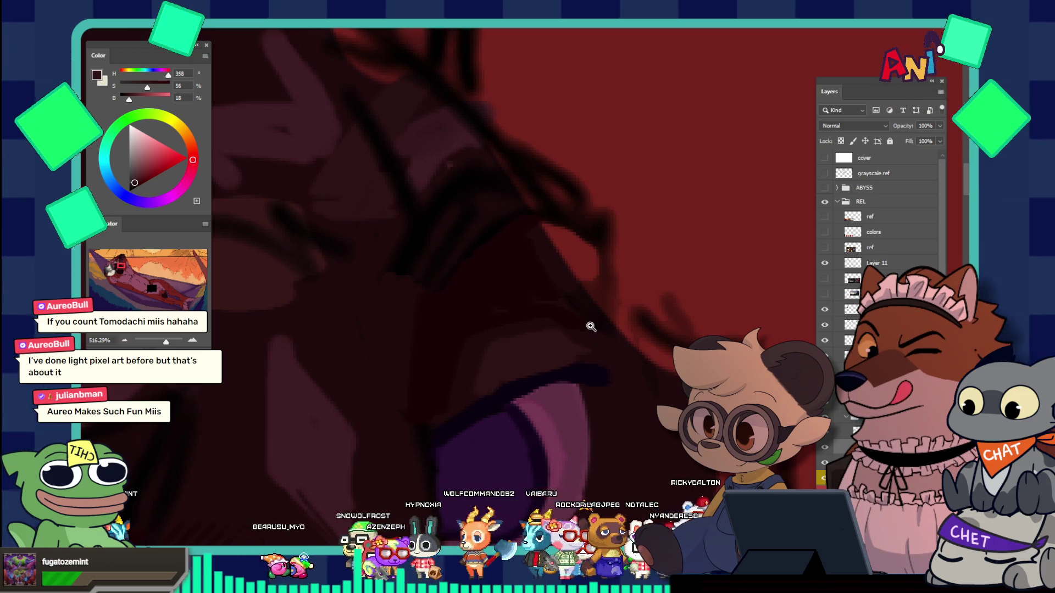
Step: Sample the darker red right beside the dog's purple eye
{"action": "scroll", "coordinate": [593, 329], "scroll_direction": "down", "scroll_amount": 3}
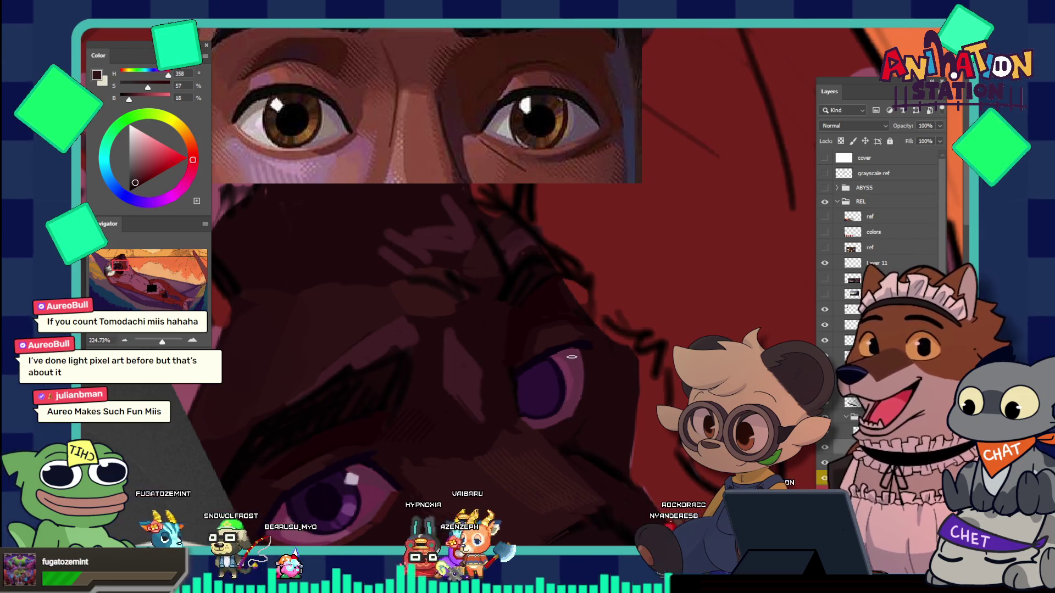
{"action": "scroll", "coordinate": [583, 348], "scroll_direction": "up", "scroll_amount": 2}
{"action": "scroll", "coordinate": [583, 348], "scroll_direction": "up", "scroll_amount": 2}
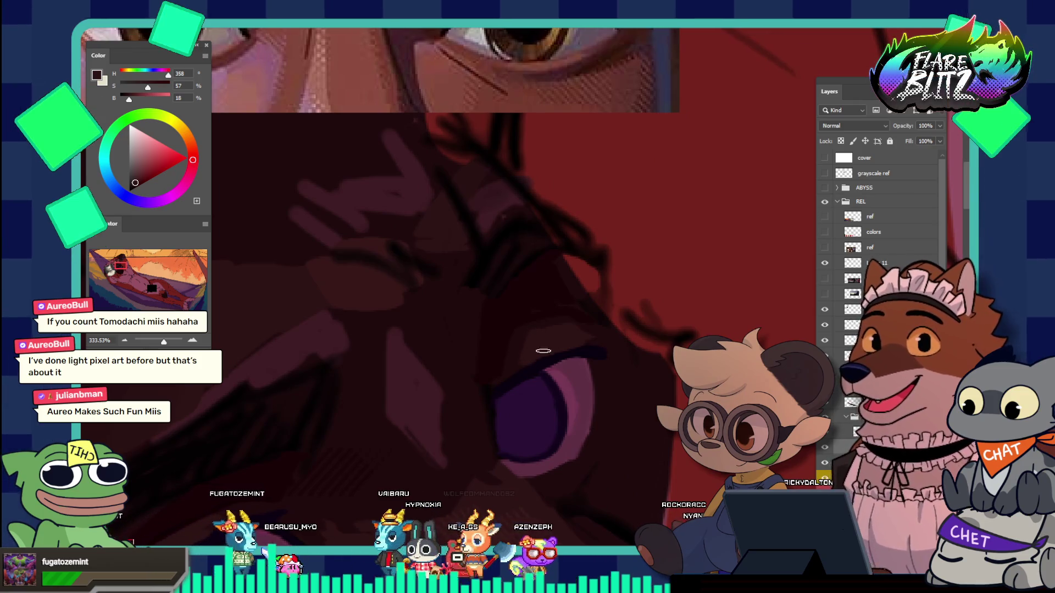
{"action": "scroll", "coordinate": [510, 279], "scroll_direction": "down", "scroll_amount": 3}
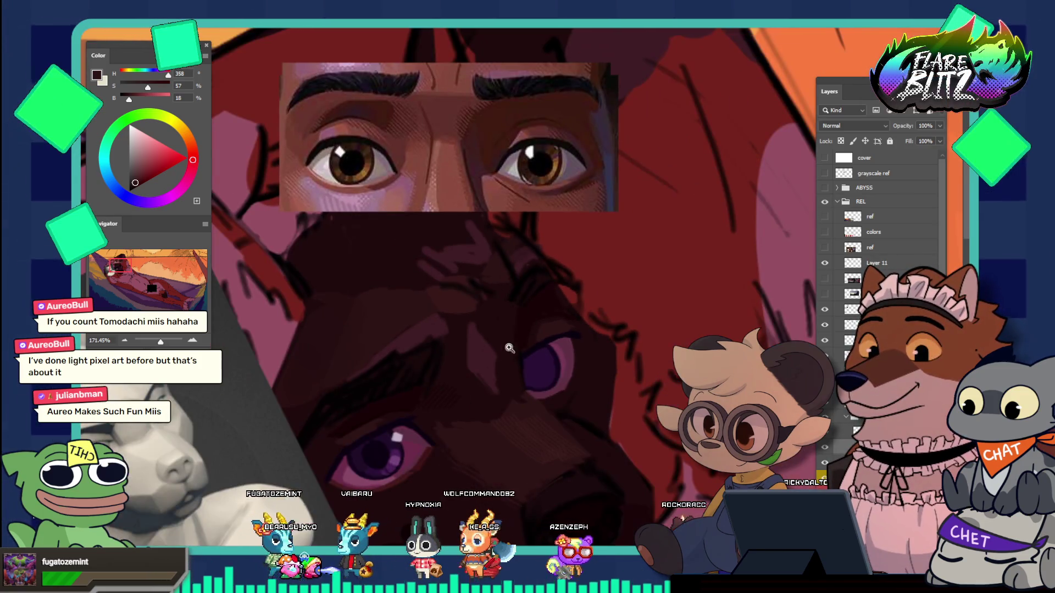
{"action": "scroll", "coordinate": [386, 409], "scroll_direction": "up", "scroll_amount": 3}
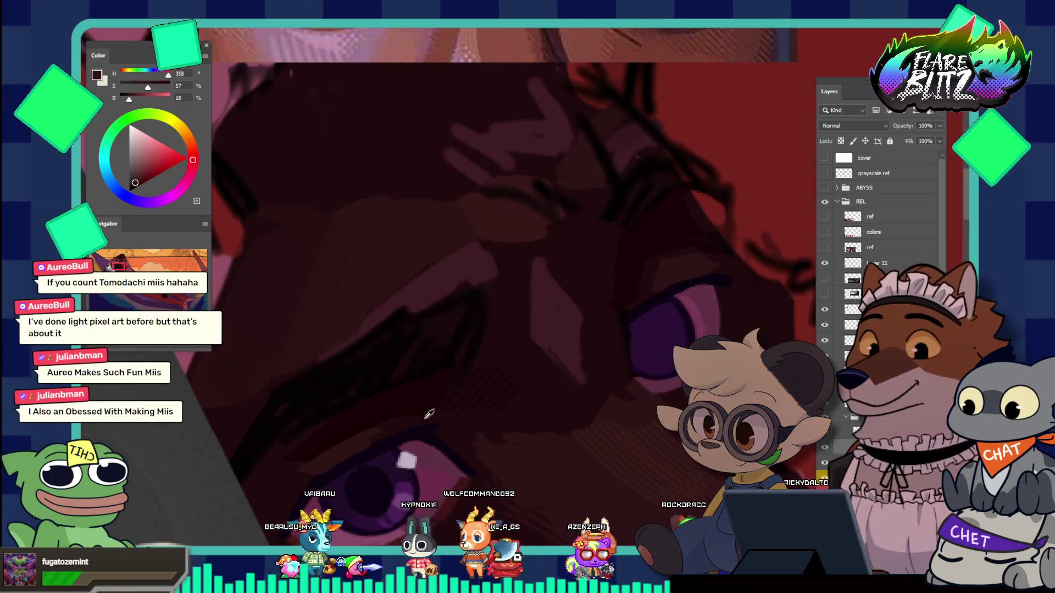
{"action": "left_click", "coordinate": [402, 421], "text": "alt"}
{"action": "scroll", "coordinate": [441, 387], "scroll_direction": "down", "scroll_amount": 3}
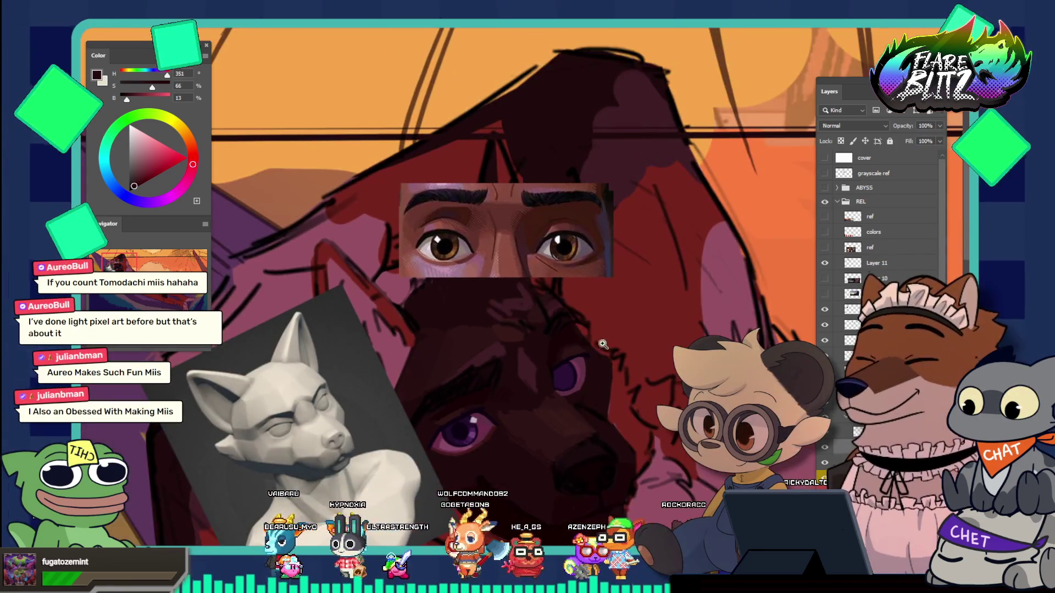
{"action": "scroll", "coordinate": [610, 343], "scroll_direction": "up", "scroll_amount": 4}
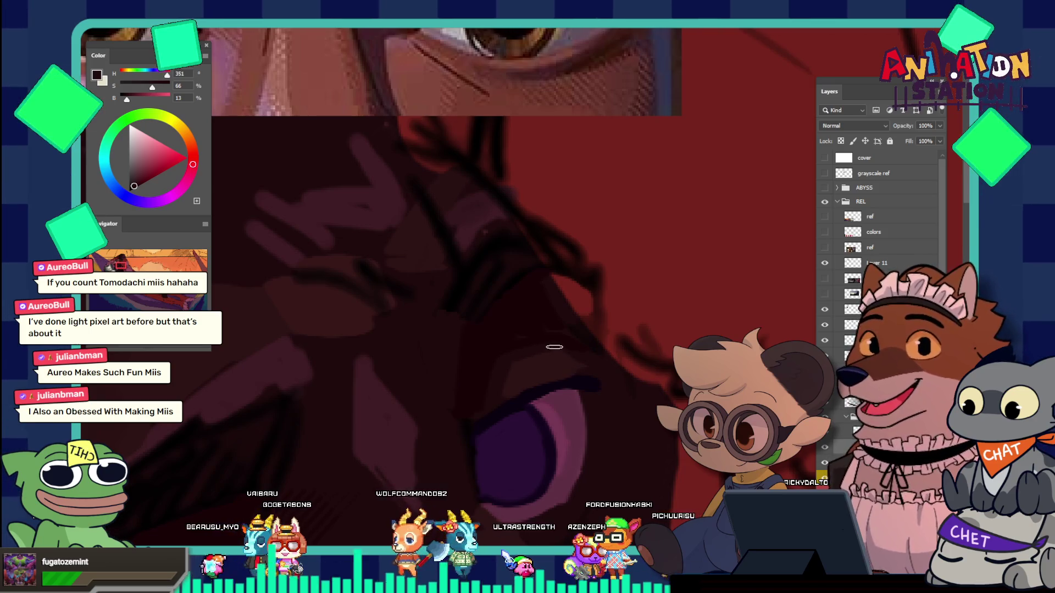
Step: Resample red-brown below the eyes, settling on a near-black crimson (H348 S100 B8)
{"action": "left_click_drag", "start_coordinate": [548, 353], "coordinate": [499, 298]}
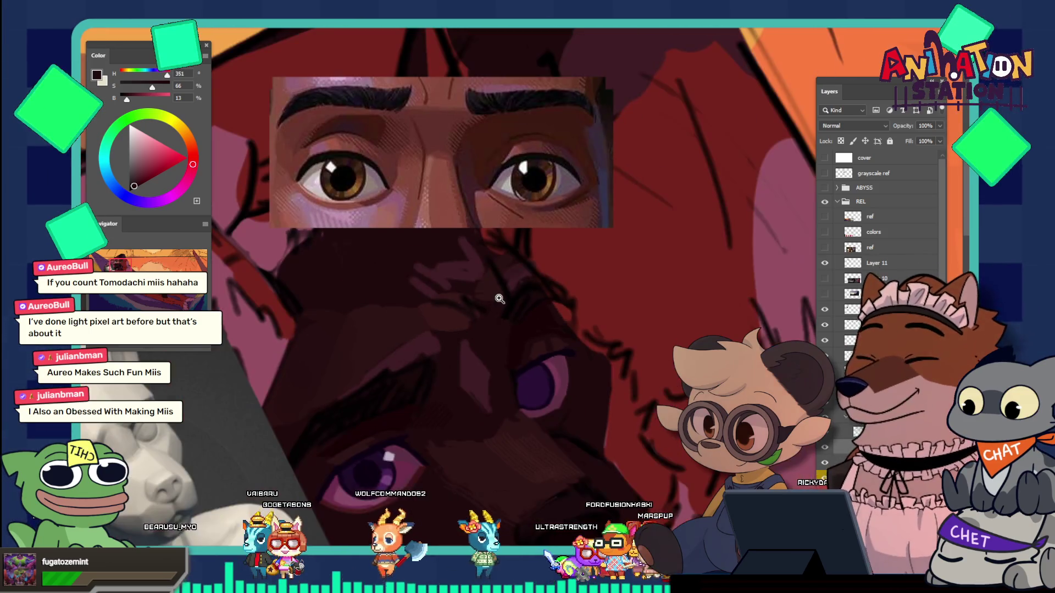
{"action": "left_click_drag", "start_coordinate": [560, 323], "coordinate": [588, 306]}
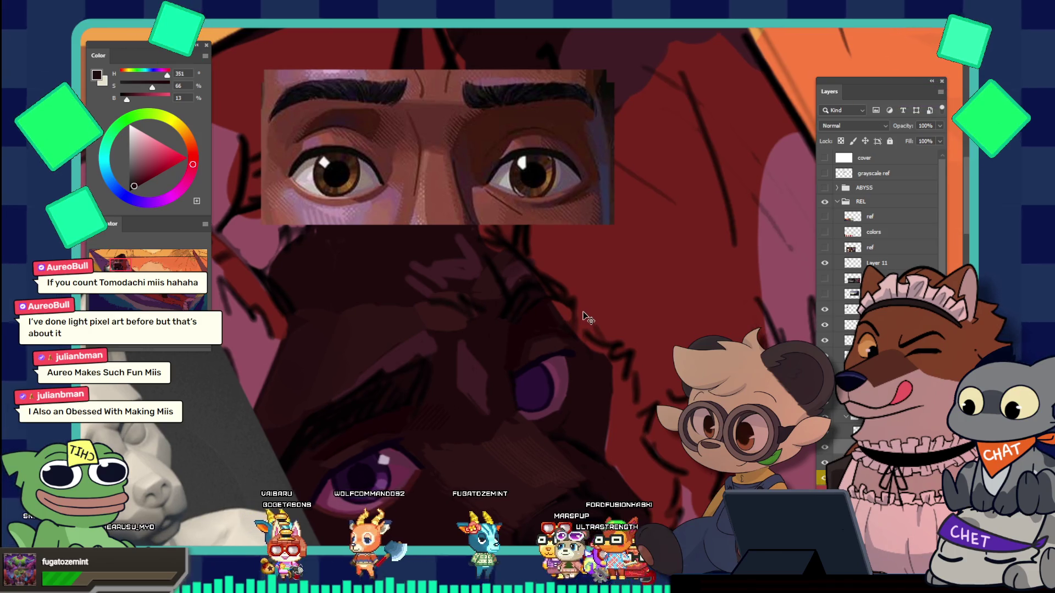
{"action": "left_click_drag", "start_coordinate": [587, 306], "coordinate": [612, 359]}
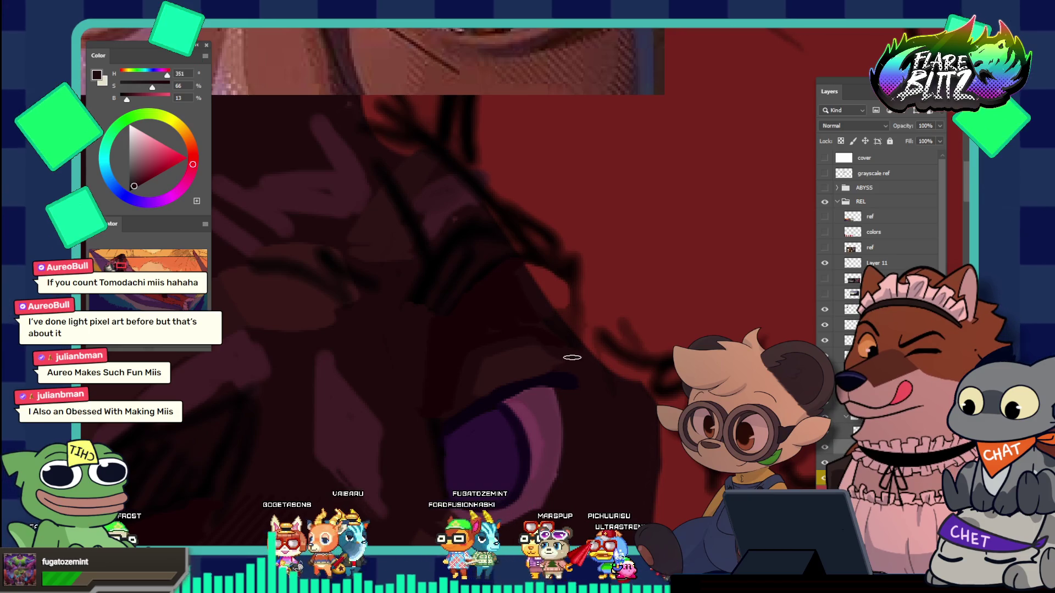
{"action": "left_click", "coordinate": [559, 352], "text": "alt"}
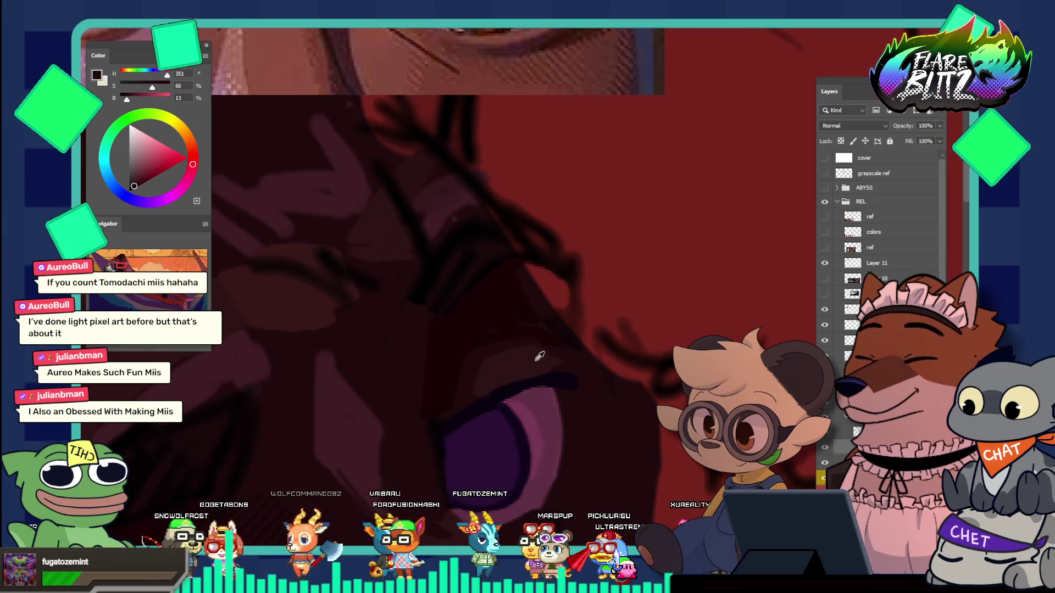
{"action": "left_click", "coordinate": [539, 358], "text": "alt"}
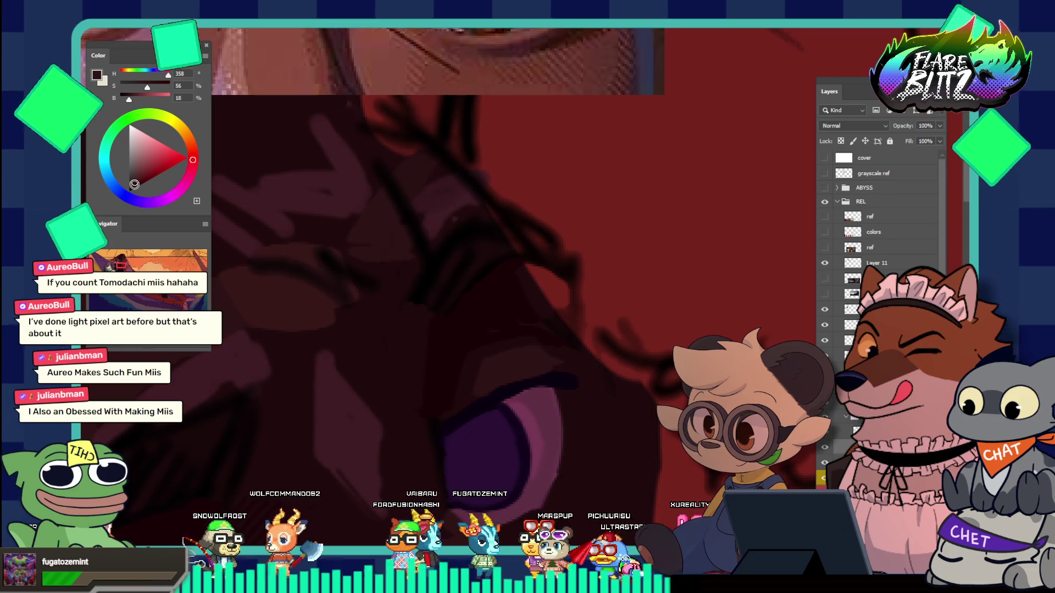
{"action": "left_click_drag", "start_coordinate": [135, 184], "coordinate": [136, 183]}
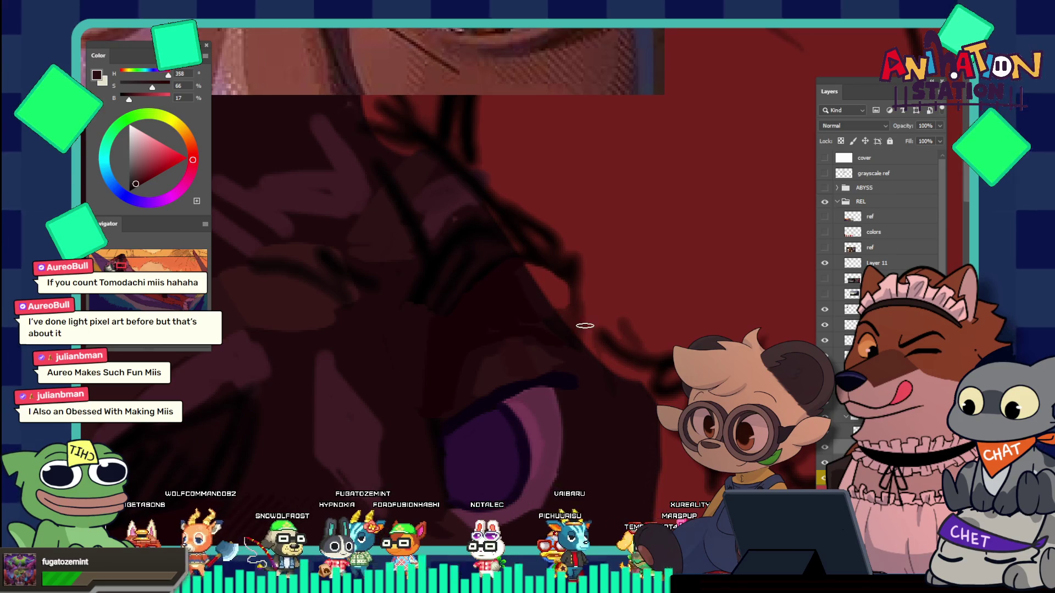
{"action": "left_click", "coordinate": [580, 352], "text": "alt"}
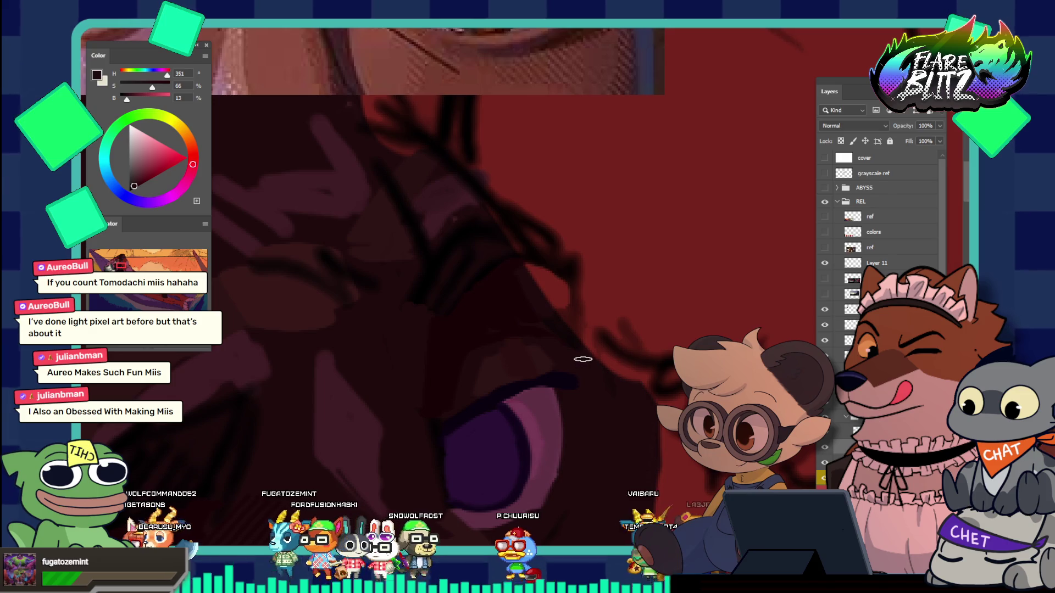
{"action": "left_click_drag", "start_coordinate": [520, 312], "coordinate": [443, 271]}
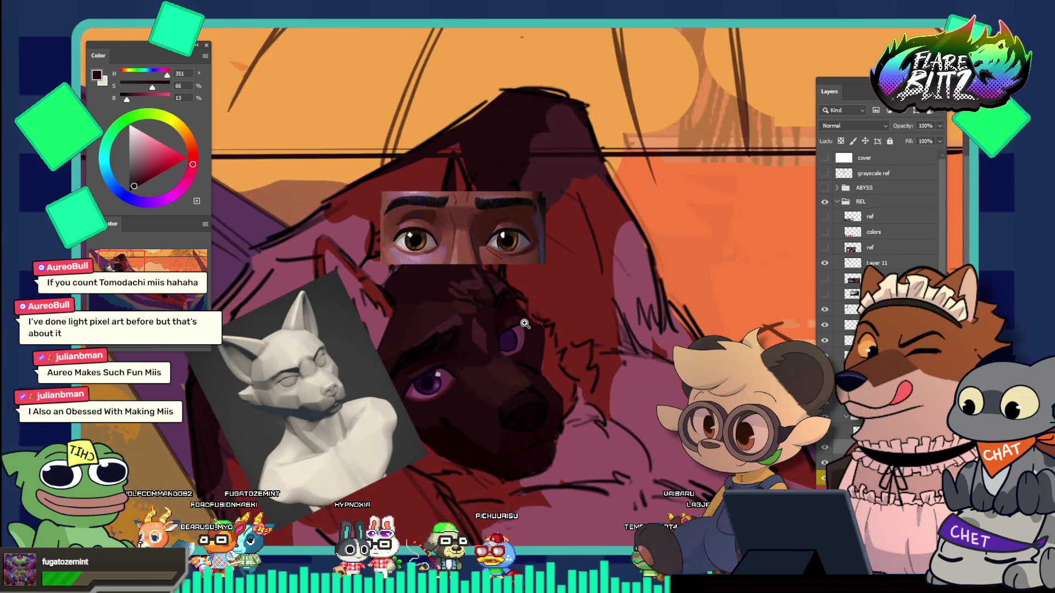
{"action": "left_click_drag", "start_coordinate": [525, 324], "coordinate": [543, 300]}
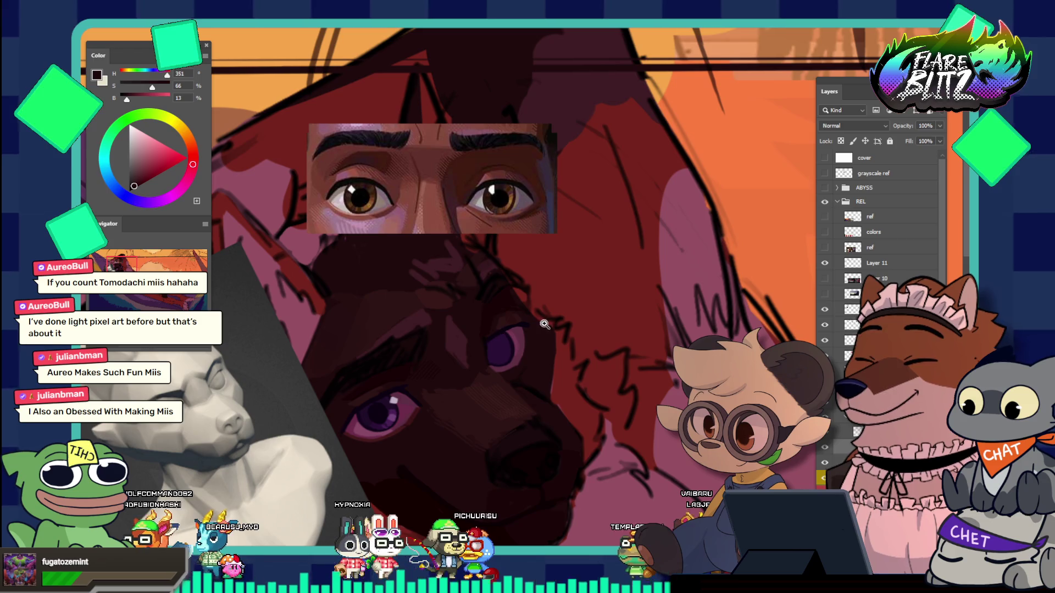
{"action": "left_click_drag", "start_coordinate": [513, 167], "coordinate": [548, 202]}
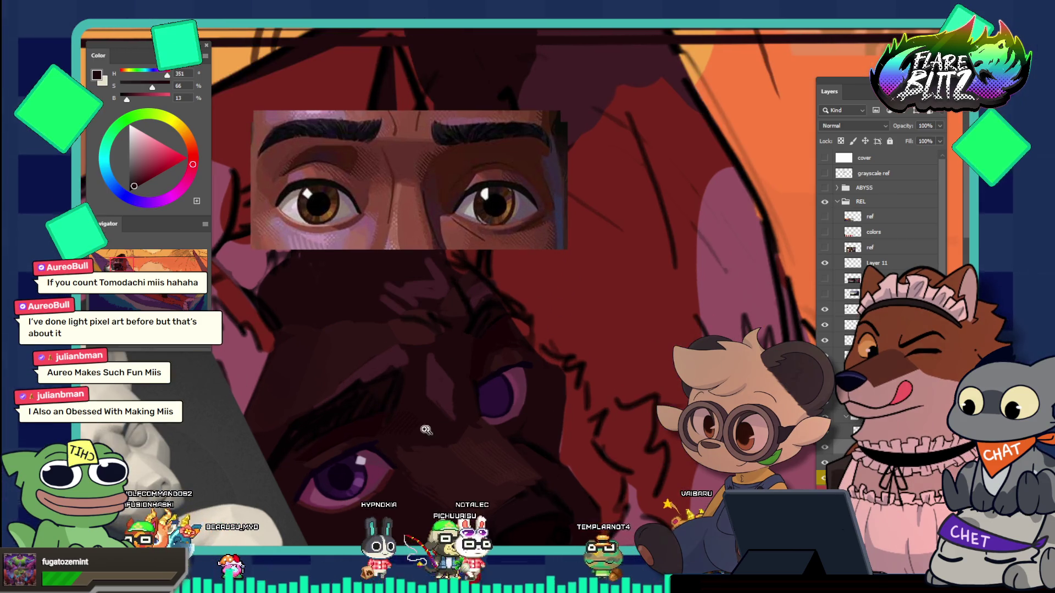
{"action": "left_click", "coordinate": [434, 428]}
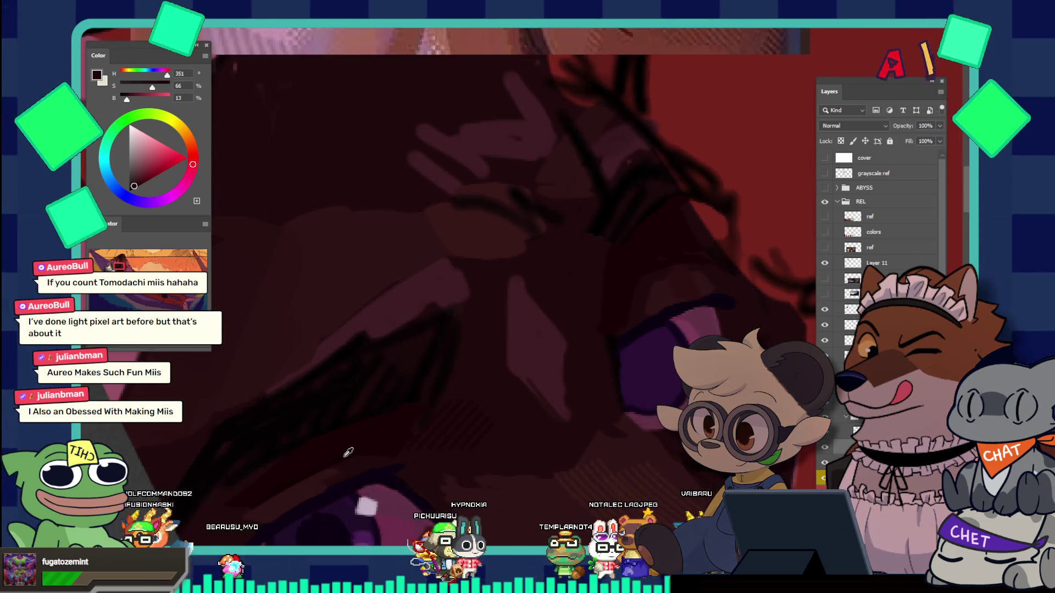
{"action": "left_click", "coordinate": [466, 383], "text": "alt"}
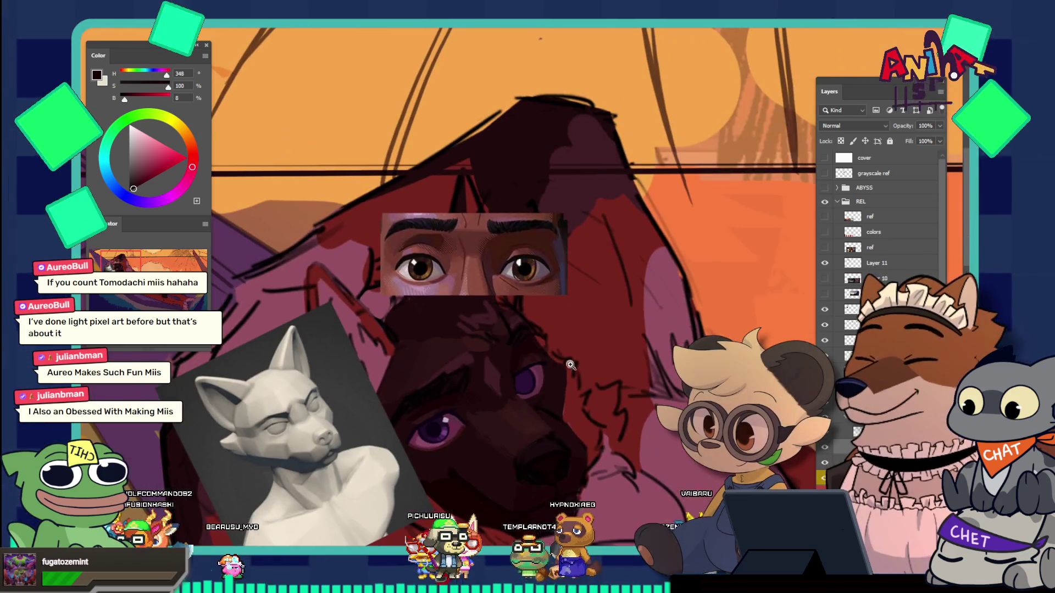
Step: Zoom in on the dark face by the purple eye and take a crimson at H349 S88 B10
{"action": "left_click", "coordinate": [569, 361]}
{"action": "left_click", "coordinate": [523, 394]}
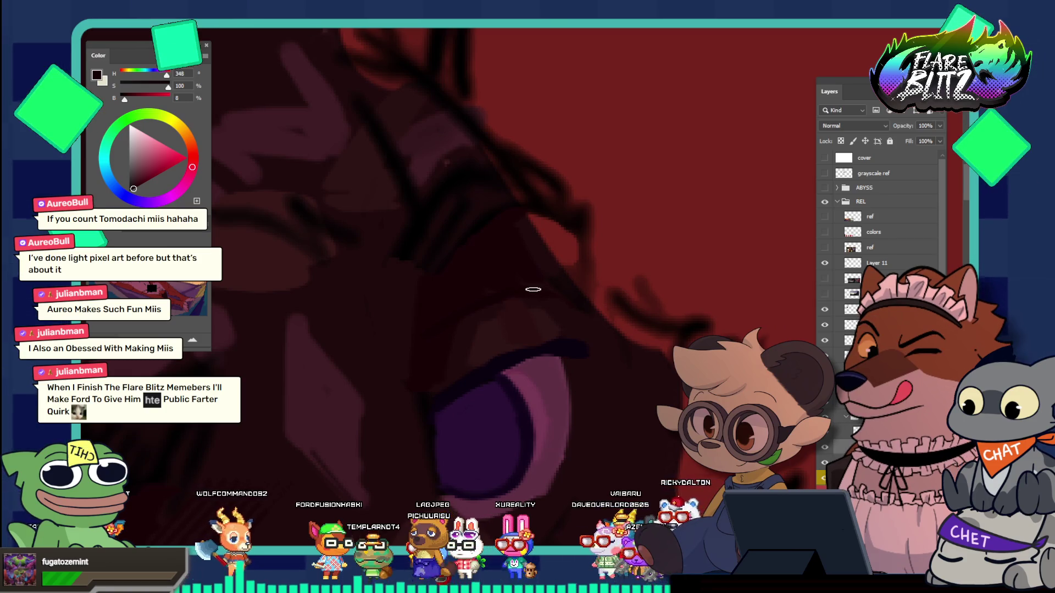
{"action": "mouse_move", "coordinate": [550, 304]}
{"action": "left_mouse_down"}
{"action": "mouse_move", "coordinate": [549, 266]}
{"action": "mouse_move", "coordinate": [557, 275]}
{"action": "left_mouse_up"}
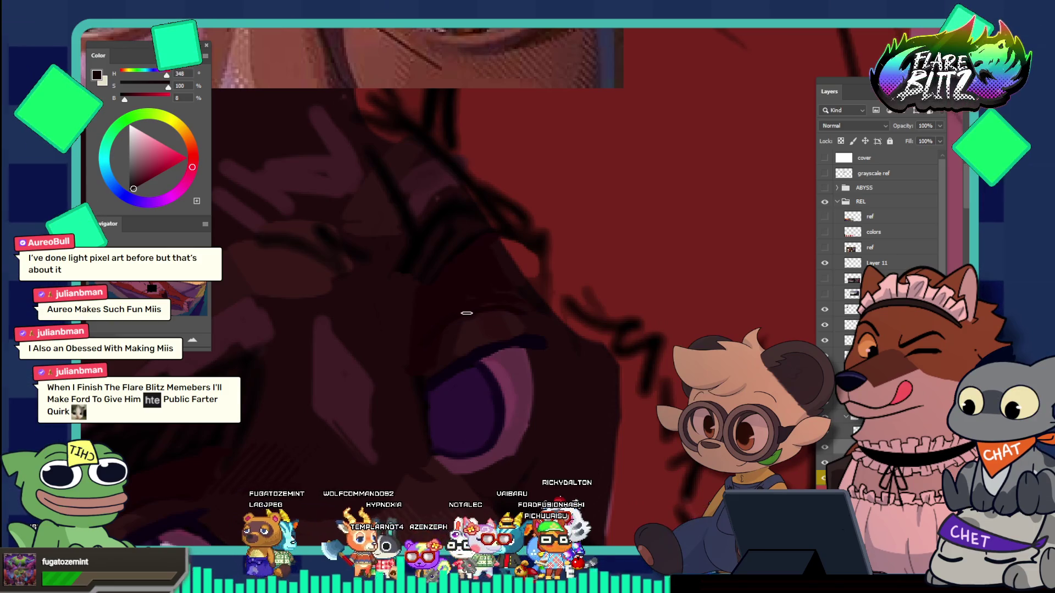
{"action": "scroll", "coordinate": [504, 256], "scroll_direction": "down", "scroll_amount": 3}
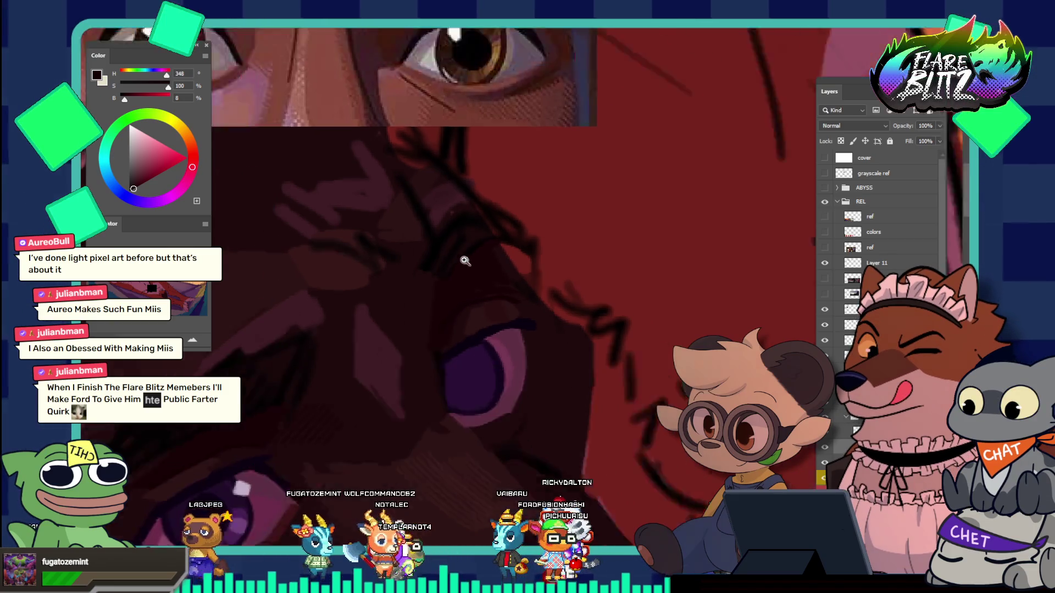
{"action": "scroll", "coordinate": [504, 256], "scroll_direction": "up", "scroll_amount": 2}
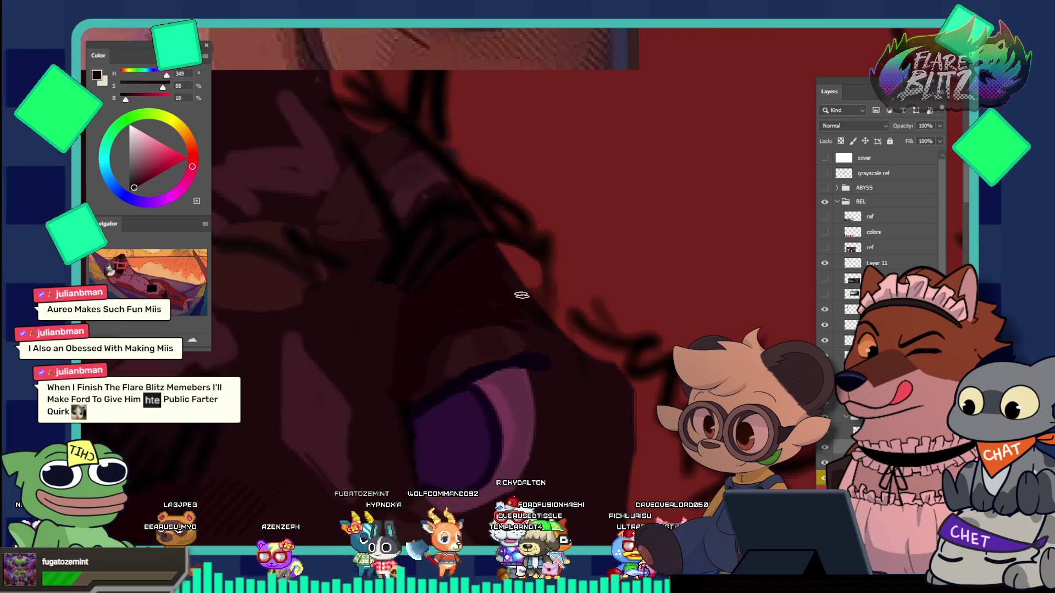
{"action": "scroll", "coordinate": [516, 219], "scroll_direction": "down", "scroll_amount": 3}
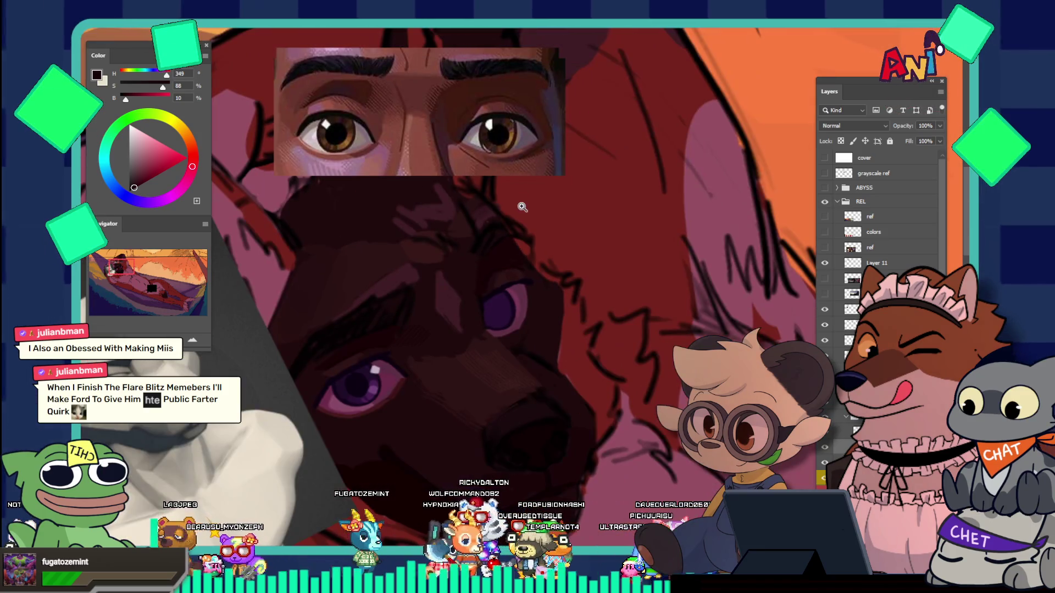
{"action": "scroll", "coordinate": [542, 234], "scroll_direction": "up", "scroll_amount": 2}
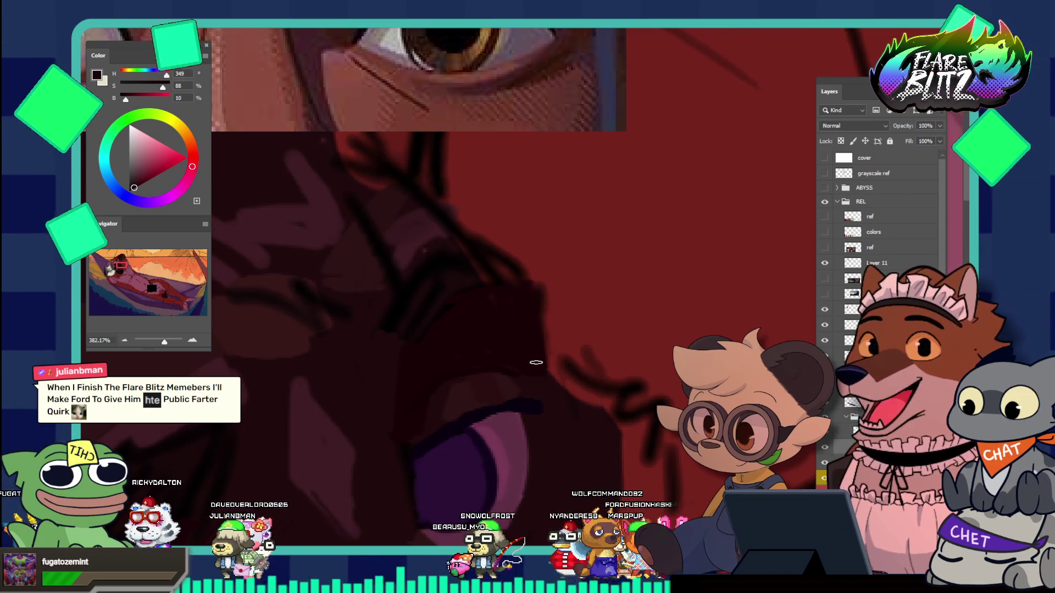
Step: Zoom out step by step until the whole sunset hammock painting is visible
{"action": "mouse_move", "coordinate": [523, 310]}
{"action": "left_mouse_down"}
{"action": "mouse_move", "coordinate": [479, 276]}
{"action": "mouse_move", "coordinate": [572, 323]}
{"action": "mouse_move", "coordinate": [553, 301]}
{"action": "left_mouse_up"}
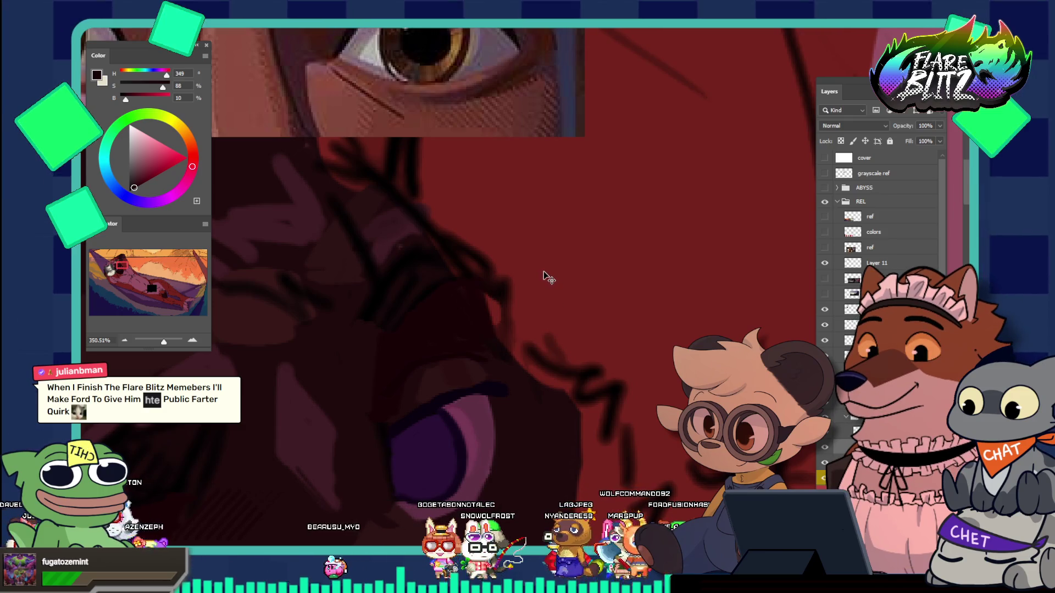
{"action": "left_click_drag", "start_coordinate": [532, 273], "coordinate": [530, 285]}
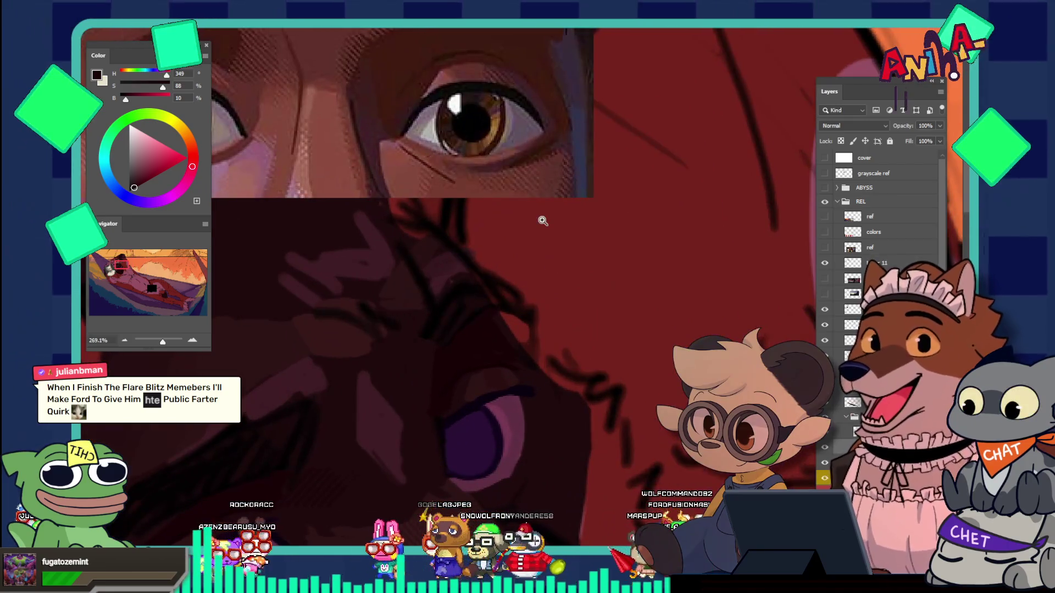
{"action": "mouse_move", "coordinate": [544, 301]}
{"action": "left_mouse_down"}
{"action": "mouse_move", "coordinate": [541, 282]}
{"action": "mouse_move", "coordinate": [460, 250]}
{"action": "left_mouse_up"}
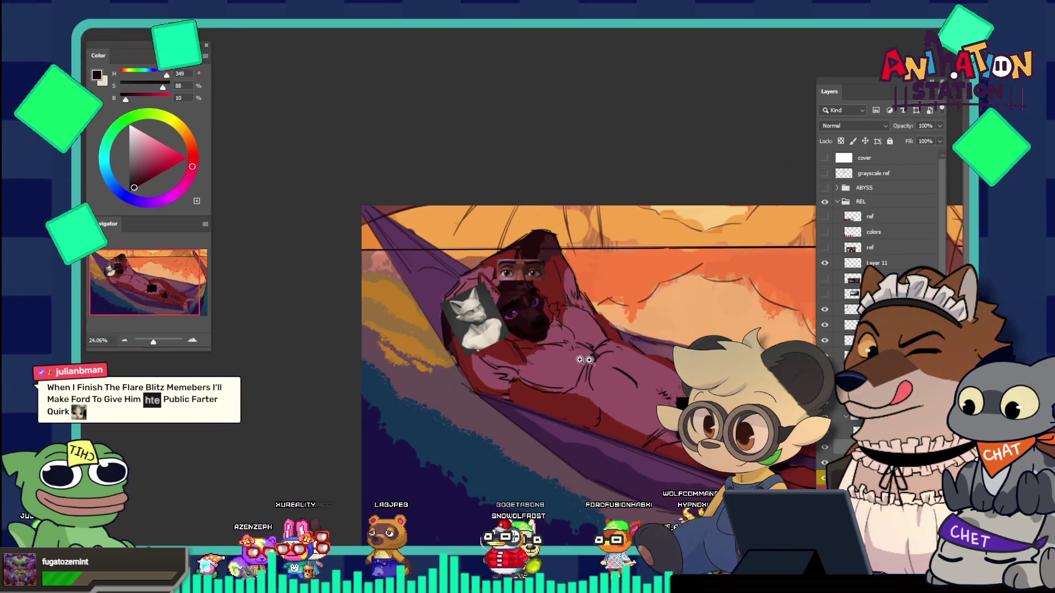
{"action": "left_click_drag", "start_coordinate": [589, 360], "coordinate": [555, 357]}
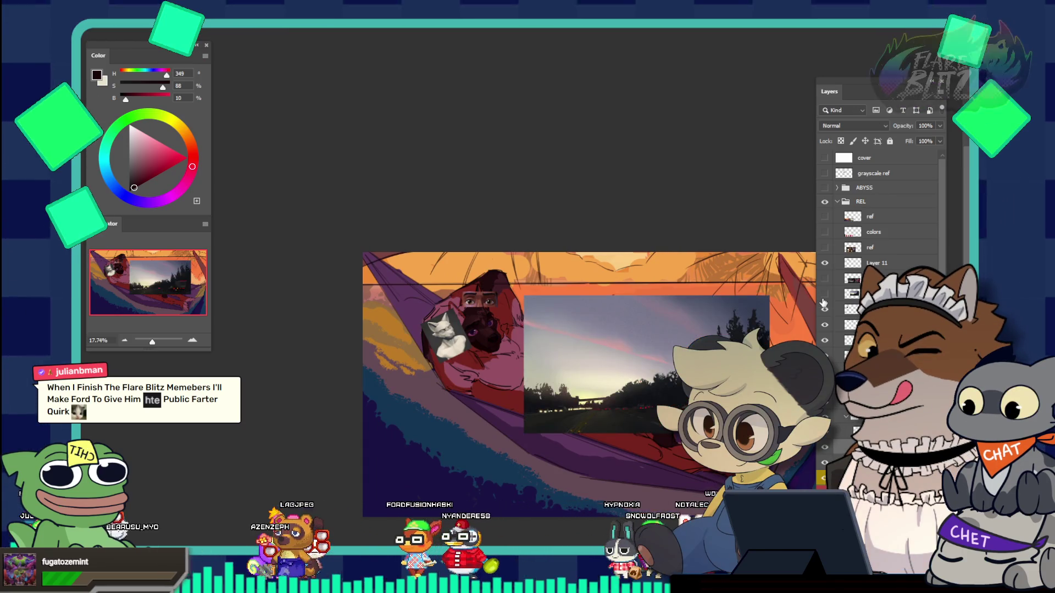
Step: Show the sunset sky reference, and briefly view then hide the ABYSSUS reference sheet
{"action": "left_click", "coordinate": [824, 263]}
{"action": "left_click_drag", "start_coordinate": [485, 300], "coordinate": [539, 407]}
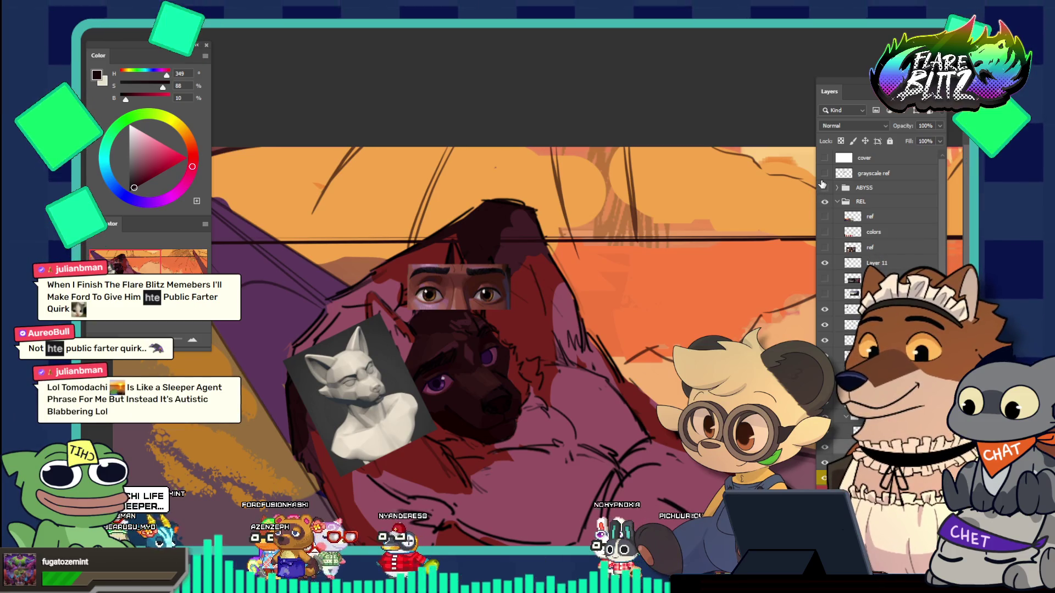
{"action": "left_click", "coordinate": [825, 188]}
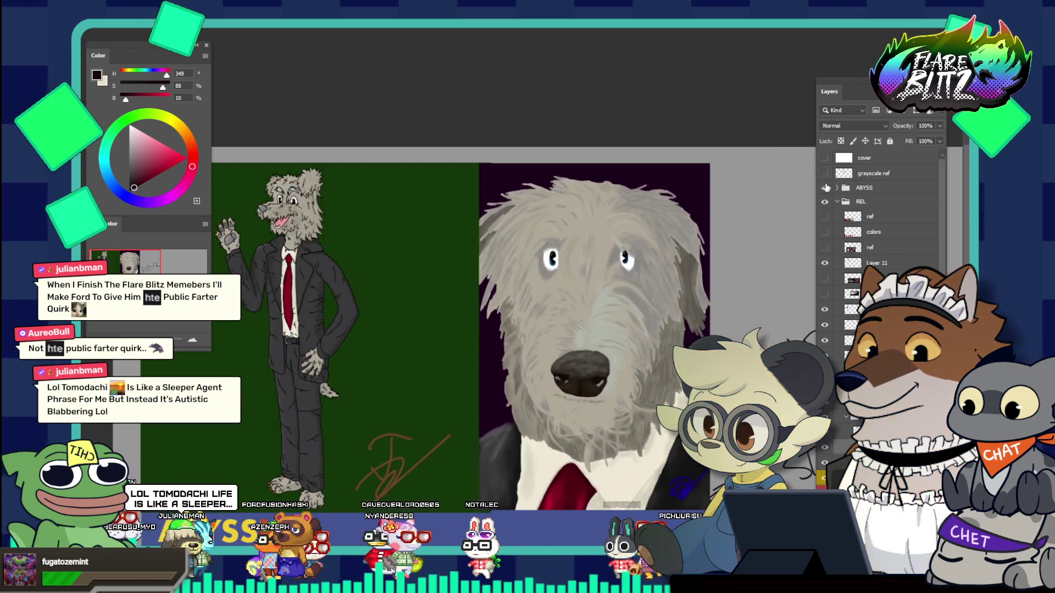
{"action": "key", "text": "ctrl+minus"}
{"action": "left_click_drag", "start_coordinate": [473, 234], "coordinate": [606, 396]}
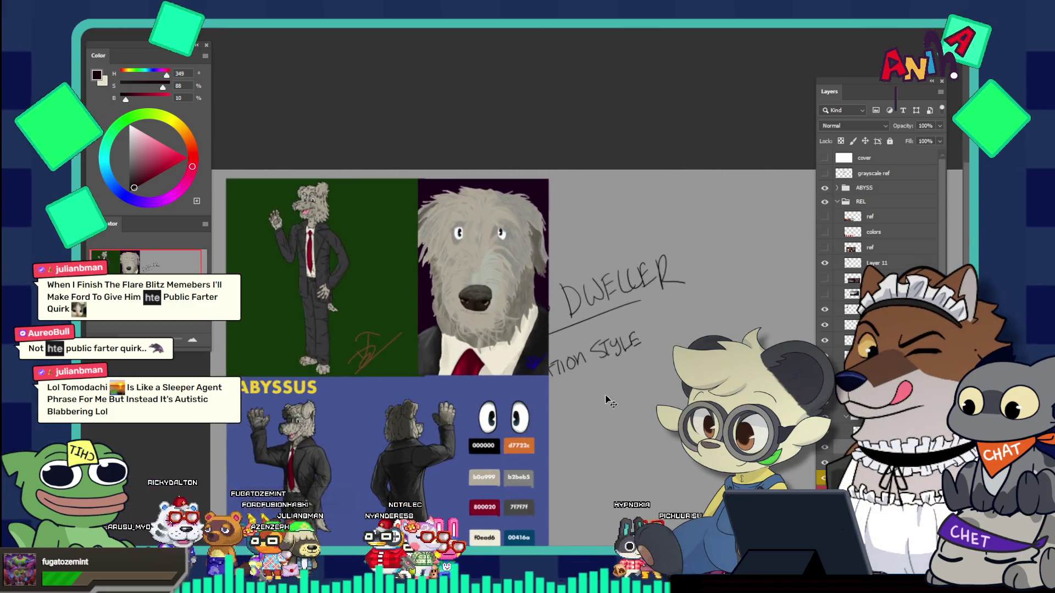
{"action": "left_click", "coordinate": [824, 188]}
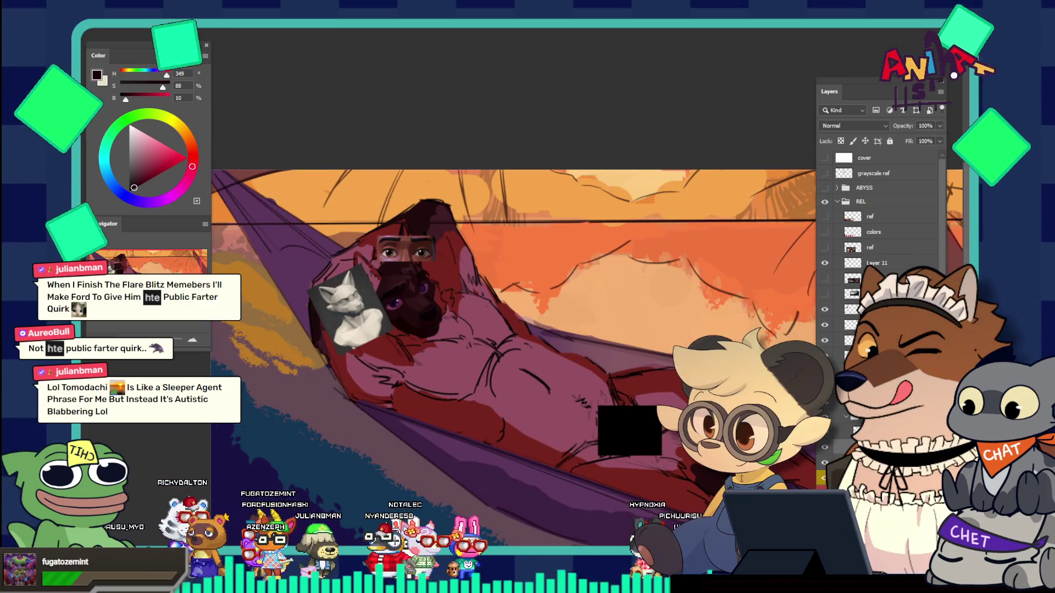
Step: Show the Miles Morales head reference and move the grey 3D head down-left
{"action": "left_click", "coordinate": [825, 279]}
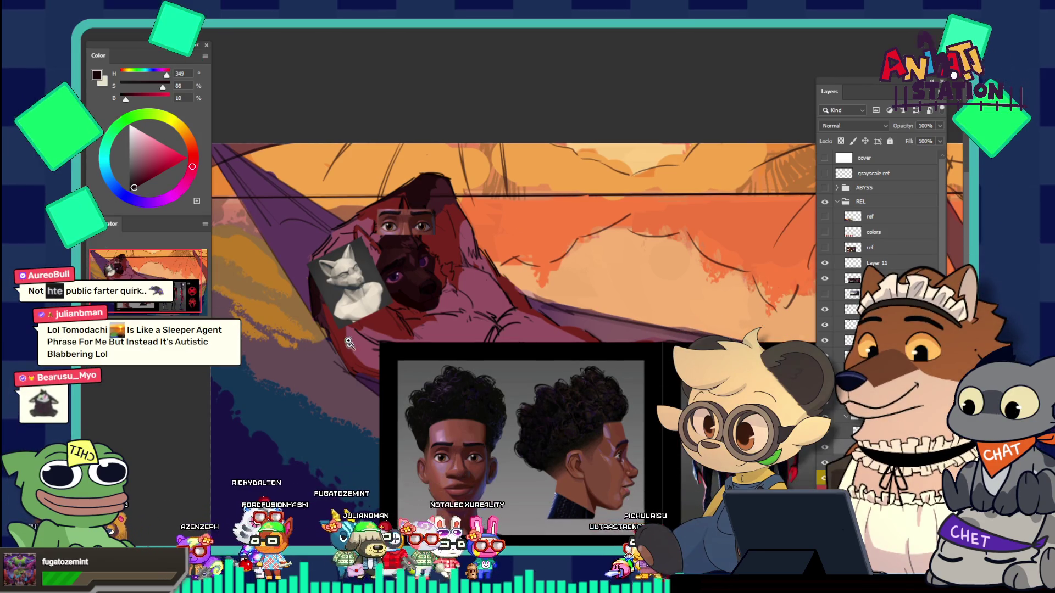
{"action": "mouse_move", "coordinate": [409, 308]}
{"action": "left_mouse_down"}
{"action": "mouse_move", "coordinate": [448, 323]}
{"action": "mouse_move", "coordinate": [463, 266]}
{"action": "left_mouse_up"}
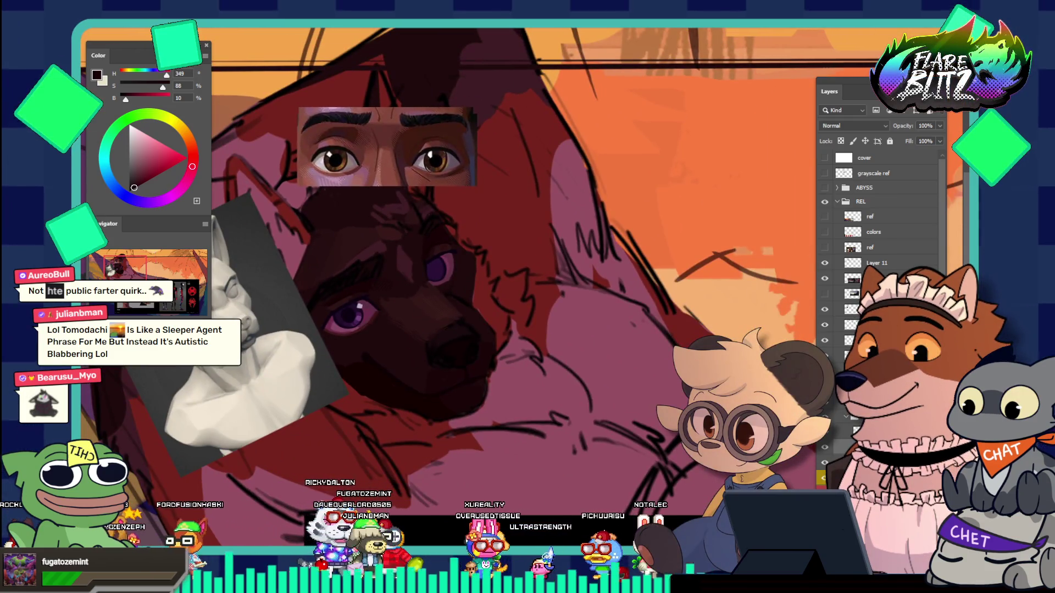
{"action": "left_click_drag", "start_coordinate": [244, 338], "coordinate": [183, 371]}
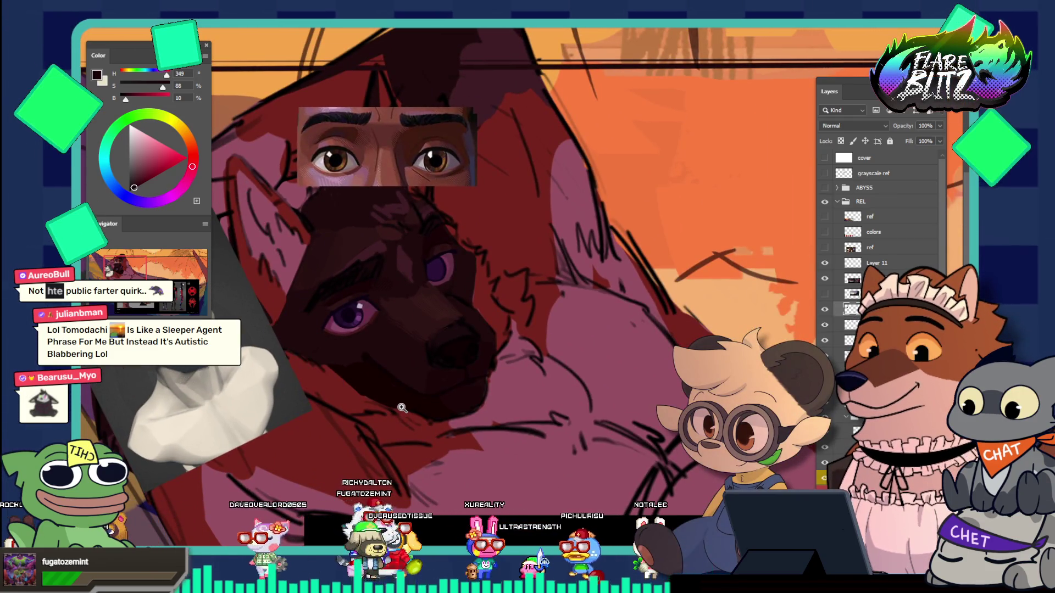
{"action": "left_click_drag", "start_coordinate": [402, 408], "coordinate": [361, 364]}
{"action": "left_click_drag", "start_coordinate": [423, 371], "coordinate": [425, 379]}
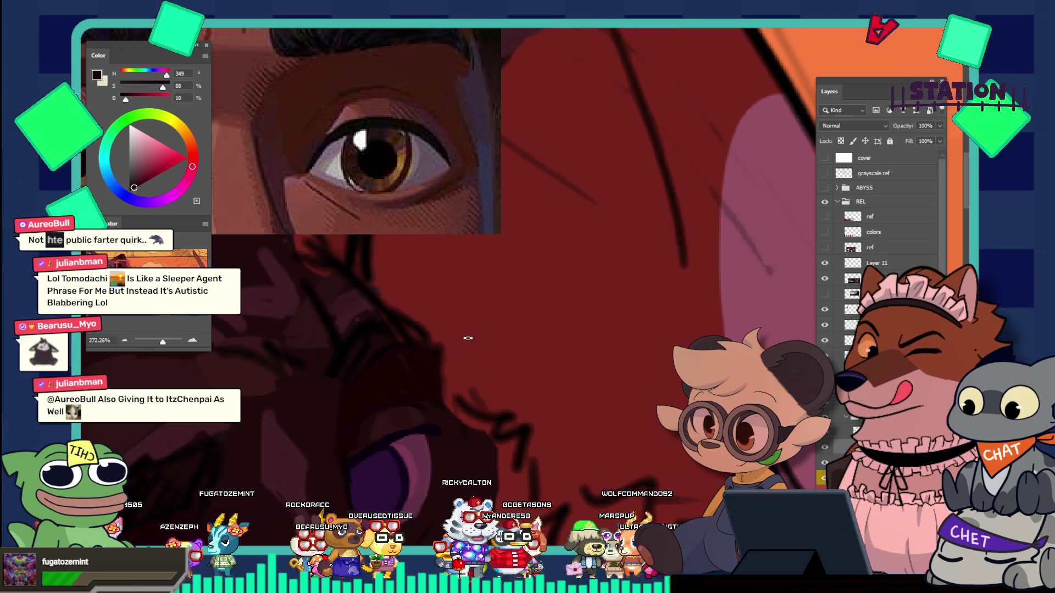
Step: Fit the whole painting in view and sample the dog's dark red fur with the Eyedropper
{"action": "key", "text": "ctrl+0"}
{"action": "scroll", "coordinate": [457, 354], "scroll_direction": "up", "scroll_amount": 5}
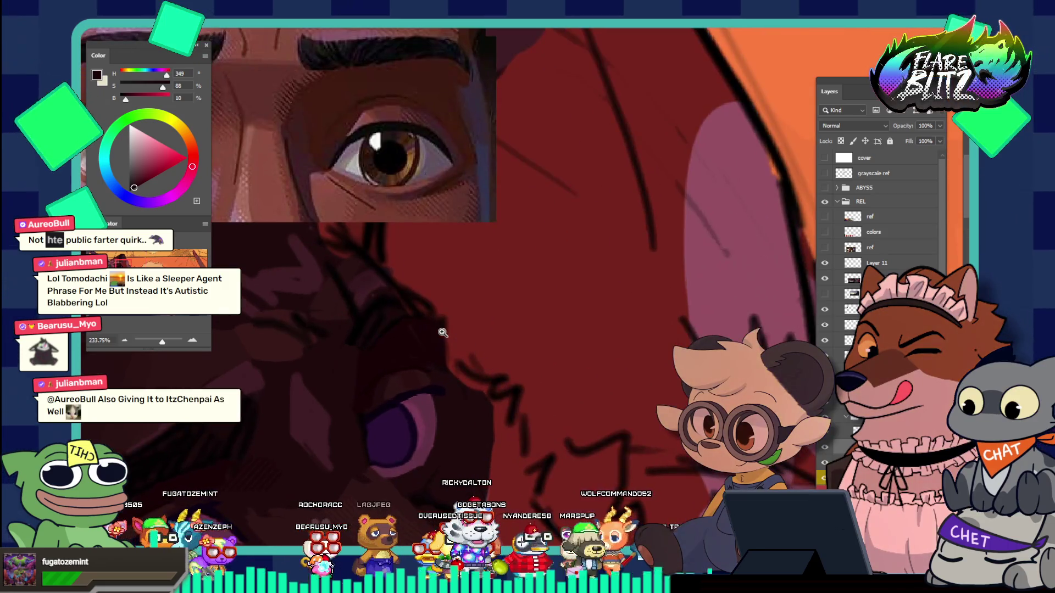
{"action": "scroll", "coordinate": [409, 325], "scroll_direction": "down", "scroll_amount": 2}
{"action": "scroll", "coordinate": [454, 243], "scroll_direction": "down", "scroll_amount": 3}
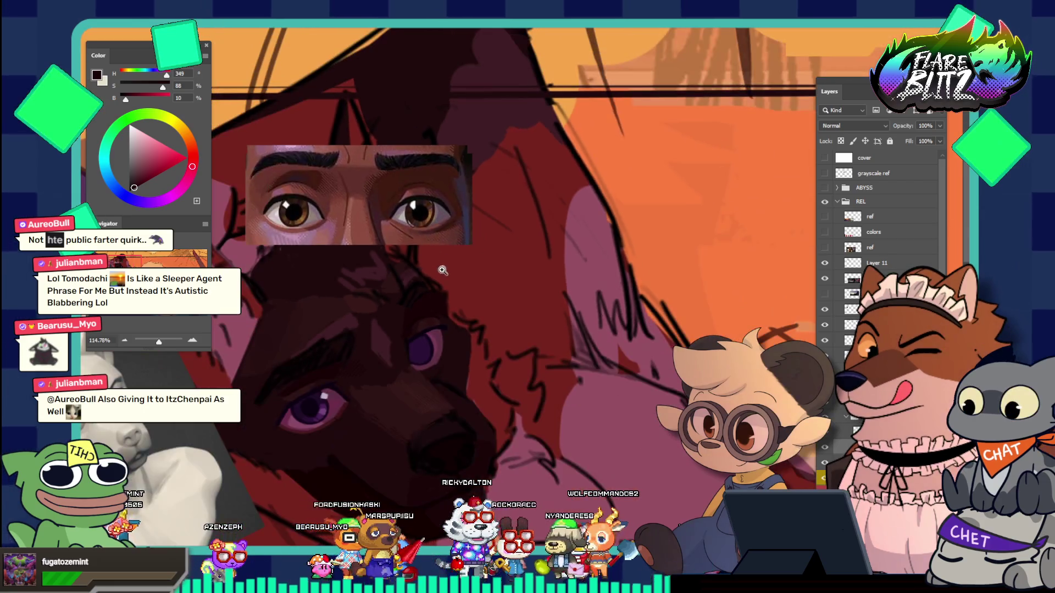
{"action": "scroll", "coordinate": [454, 278], "scroll_direction": "up", "scroll_amount": 3}
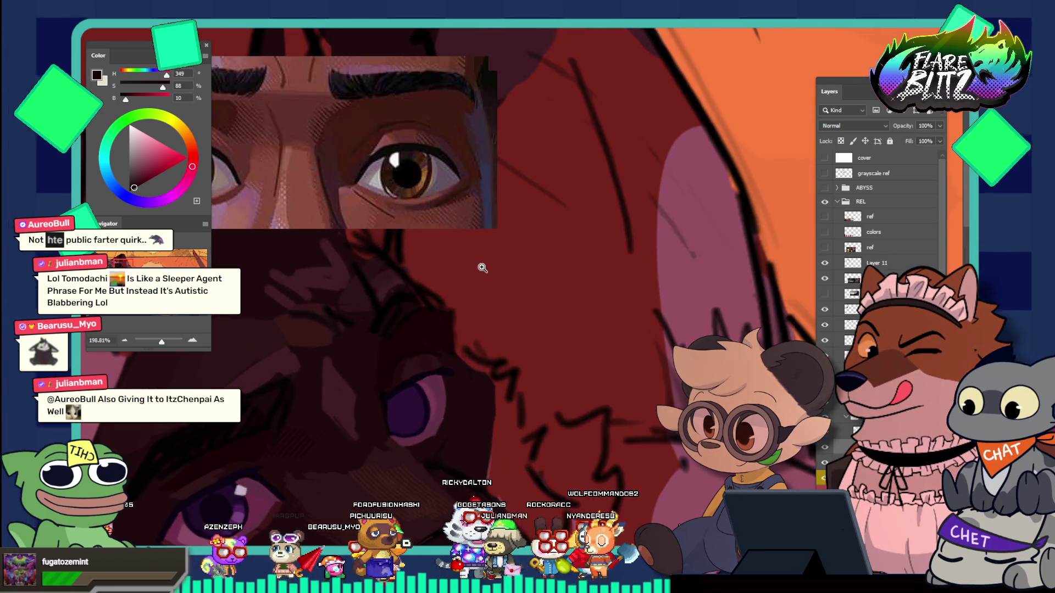
{"action": "key", "text": "i"}
{"action": "left_click", "coordinate": [590, 238]}
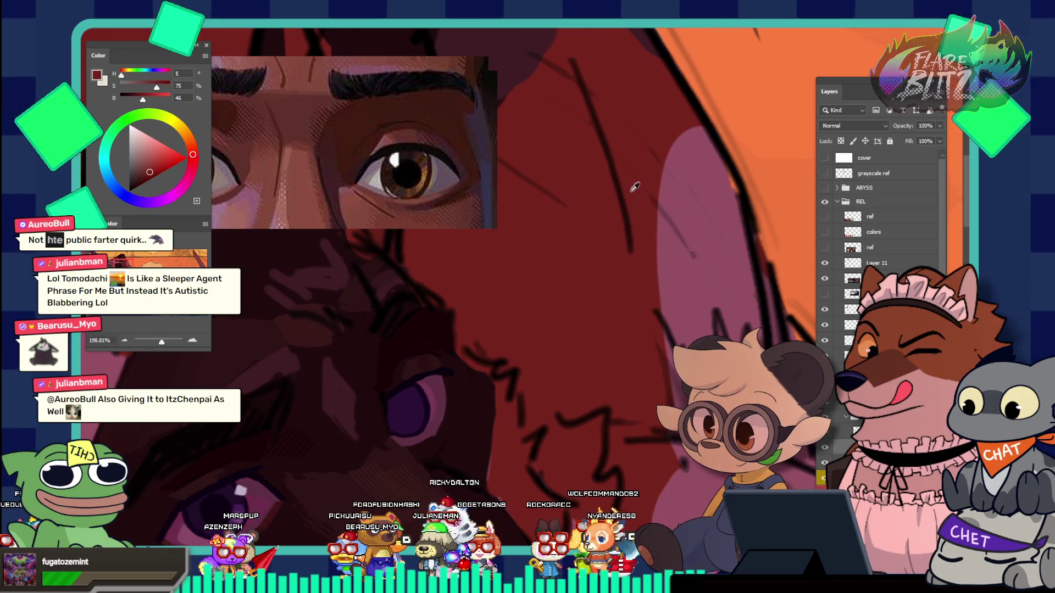
Step: Sample a bright sunset-sky orange (hue 19, saturation 75%, brightness 95%) as the foreground colour
{"action": "scroll", "coordinate": [647, 242], "scroll_direction": "down", "scroll_amount": 4}
{"action": "scroll", "coordinate": [646, 241], "scroll_direction": "down", "scroll_amount": 2}
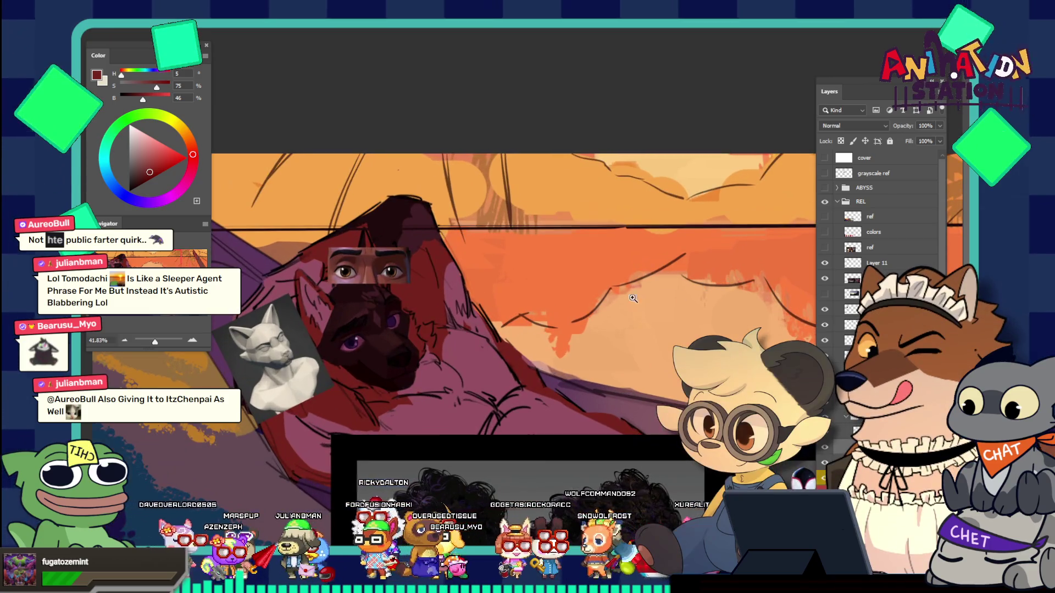
{"action": "left_click", "coordinate": [480, 280], "text": "alt"}
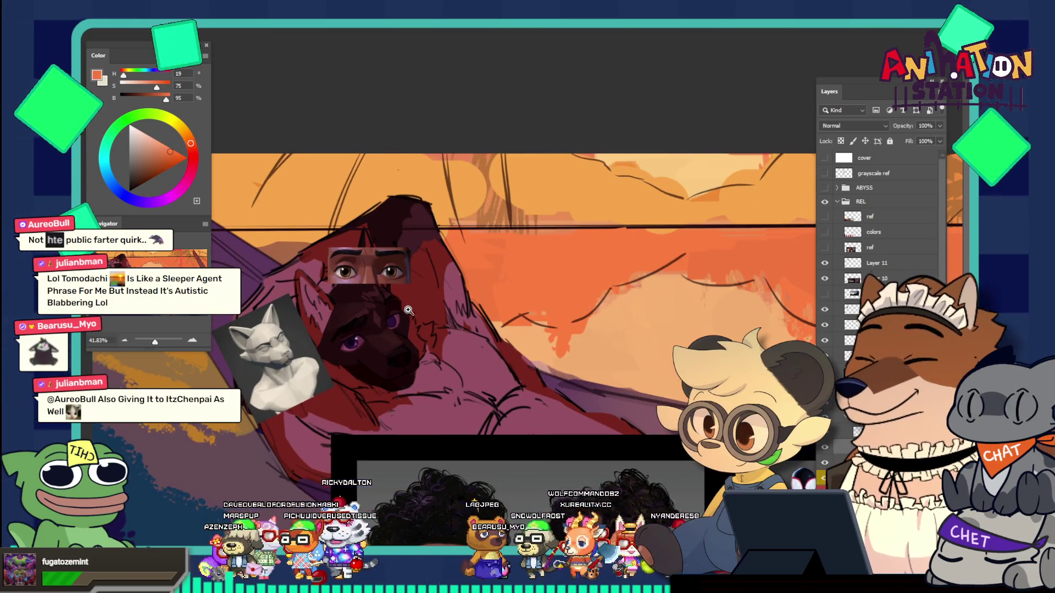
{"action": "scroll", "coordinate": [412, 308], "scroll_direction": "up", "scroll_amount": 3}
{"action": "scroll", "coordinate": [441, 267], "scroll_direction": "up", "scroll_amount": 2}
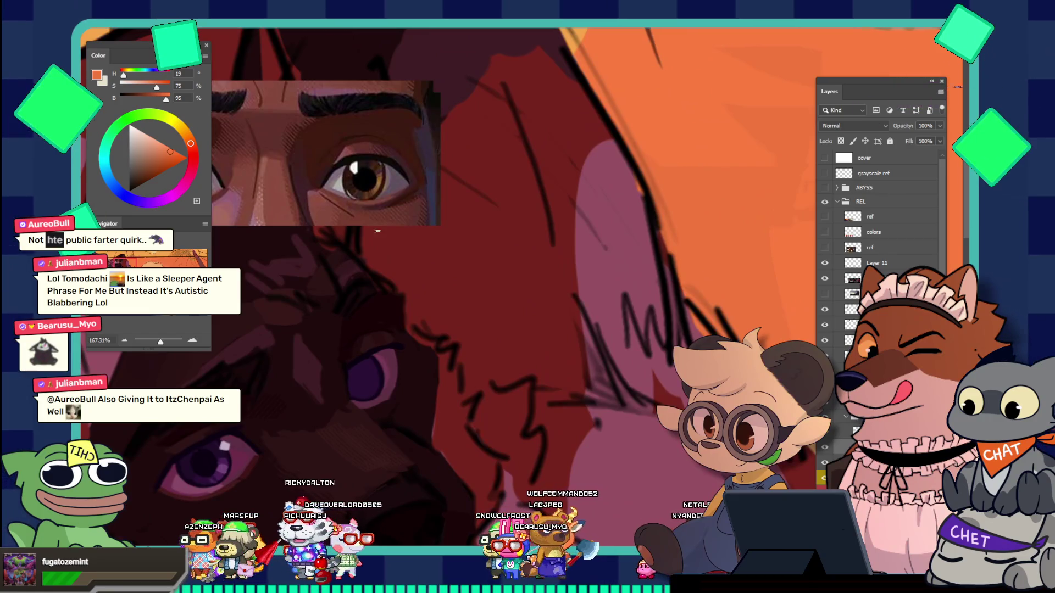
{"action": "key", "text": "F5"}
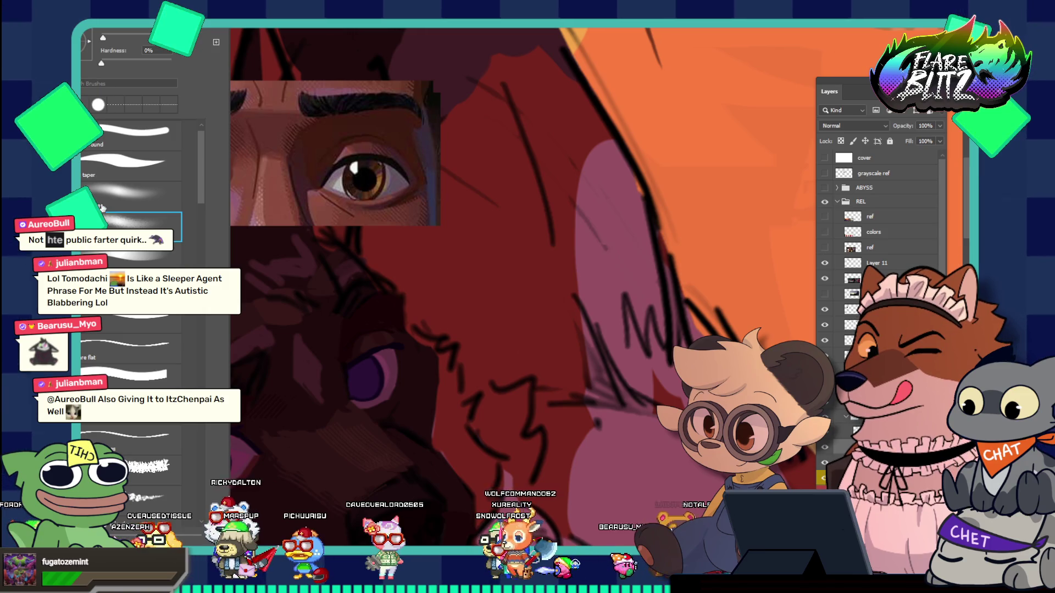
Step: Choose a soft noise brush preset and enlarge the brush about three times
{"action": "left_click", "coordinate": [118, 198]}
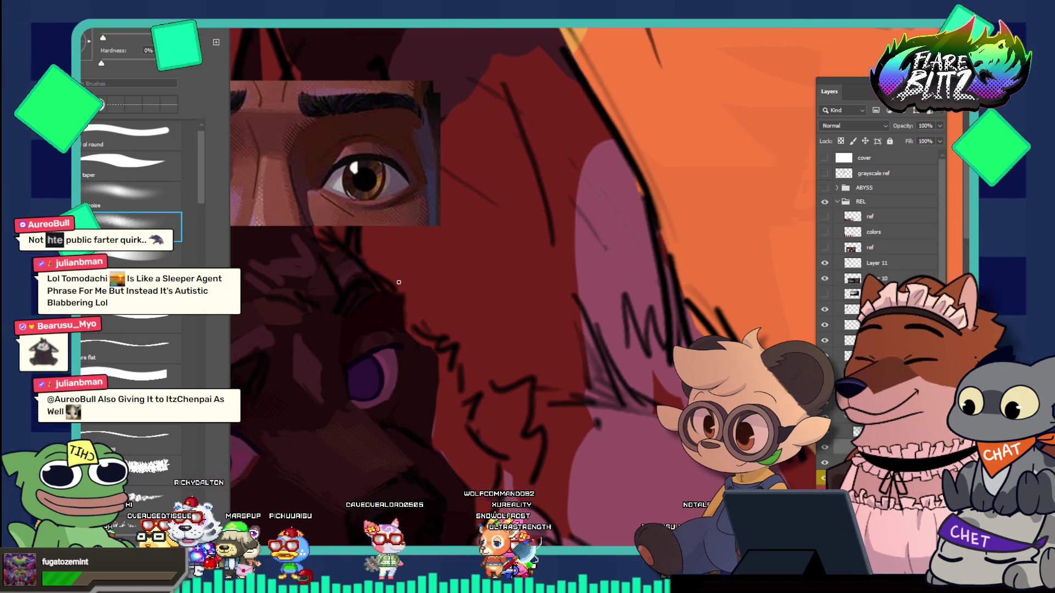
{"action": "key", "text": "period"}
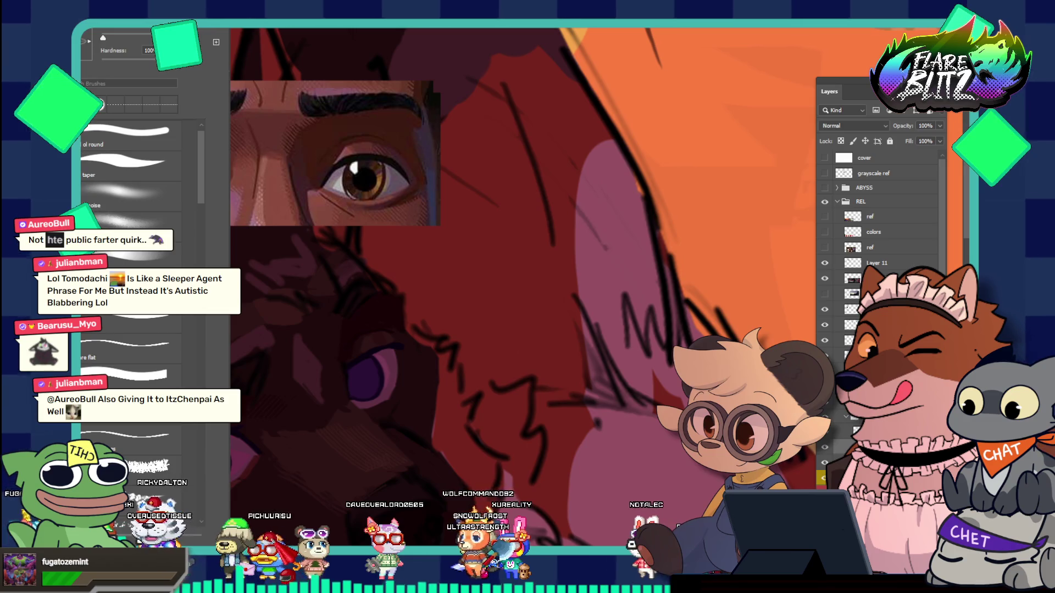
{"action": "key", "text": "F6"}
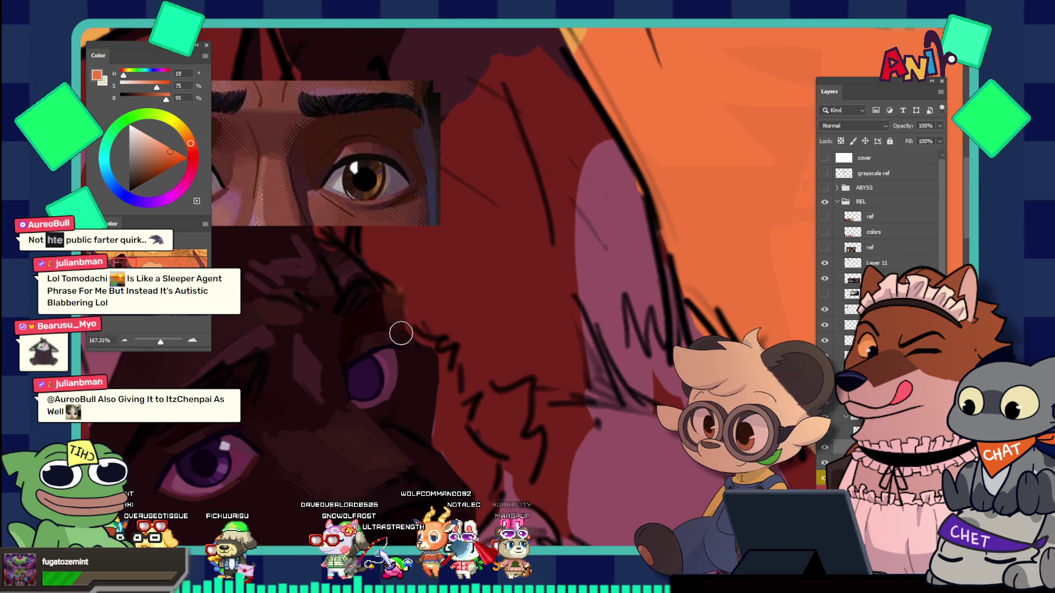
{"action": "key", "text": "bracketright"}
{"action": "key", "text": "bracketright"}
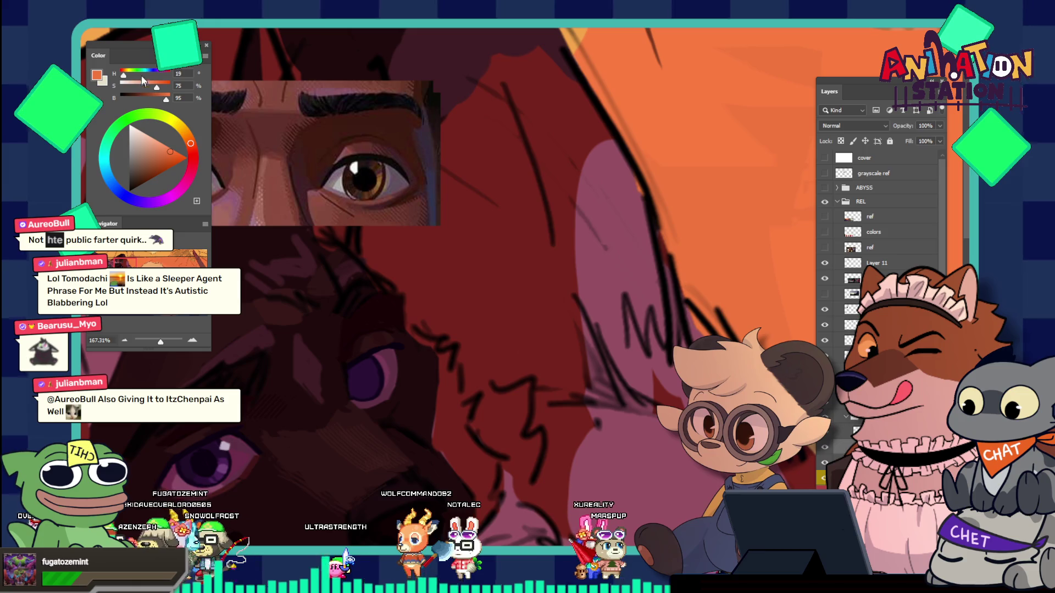
Step: Use the soft zero-hardness tip and sample the fur's dark red (hue 5, saturation 73%, brightness 19%)
{"action": "key", "text": "F5"}
{"action": "left_click", "coordinate": [130, 193]}
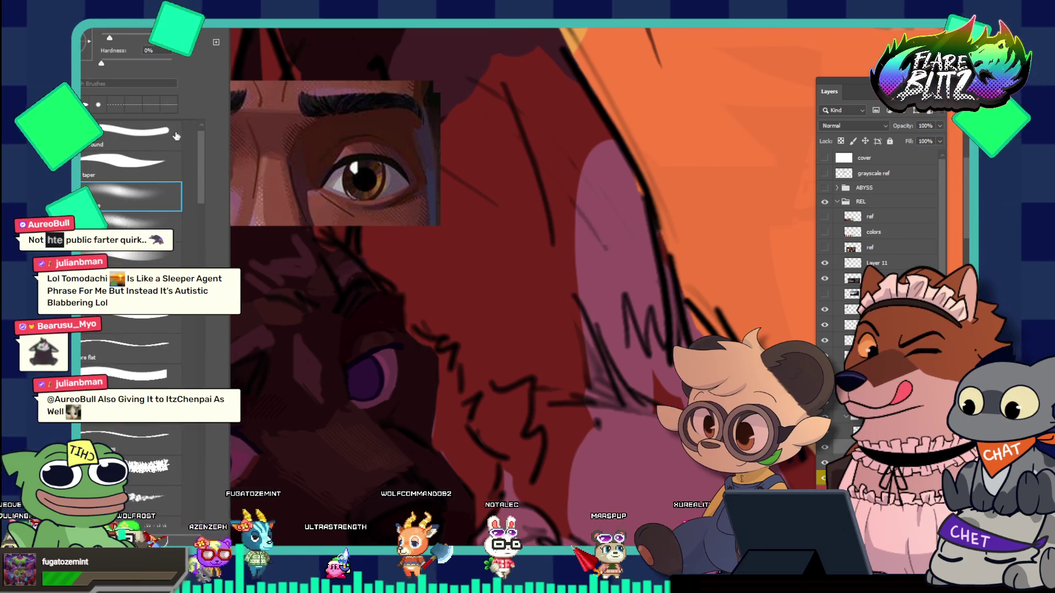
{"action": "key", "text": "F5"}
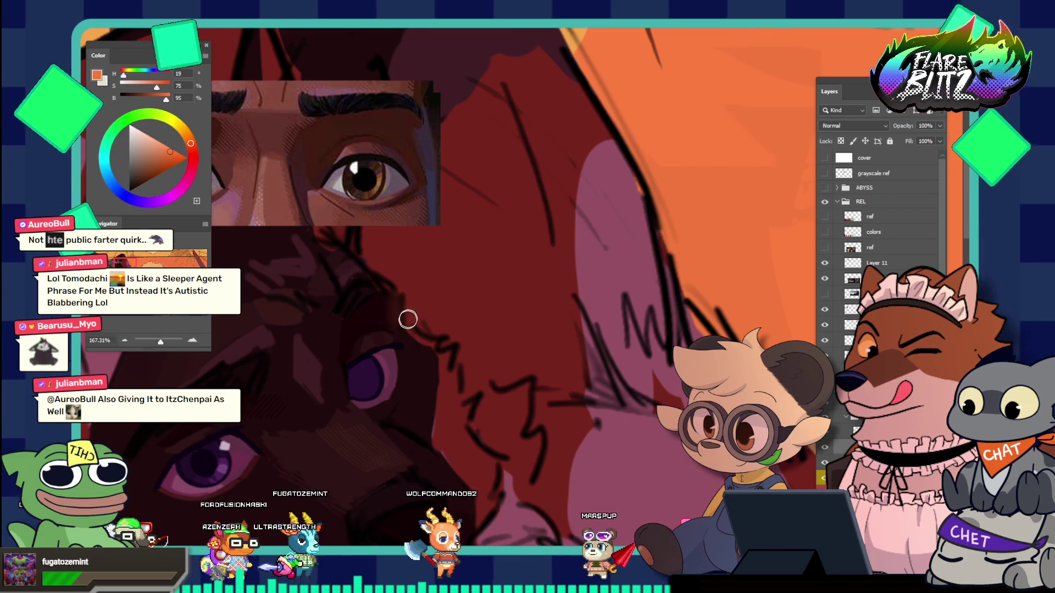
{"action": "left_click_drag", "start_coordinate": [403, 289], "coordinate": [436, 309]}
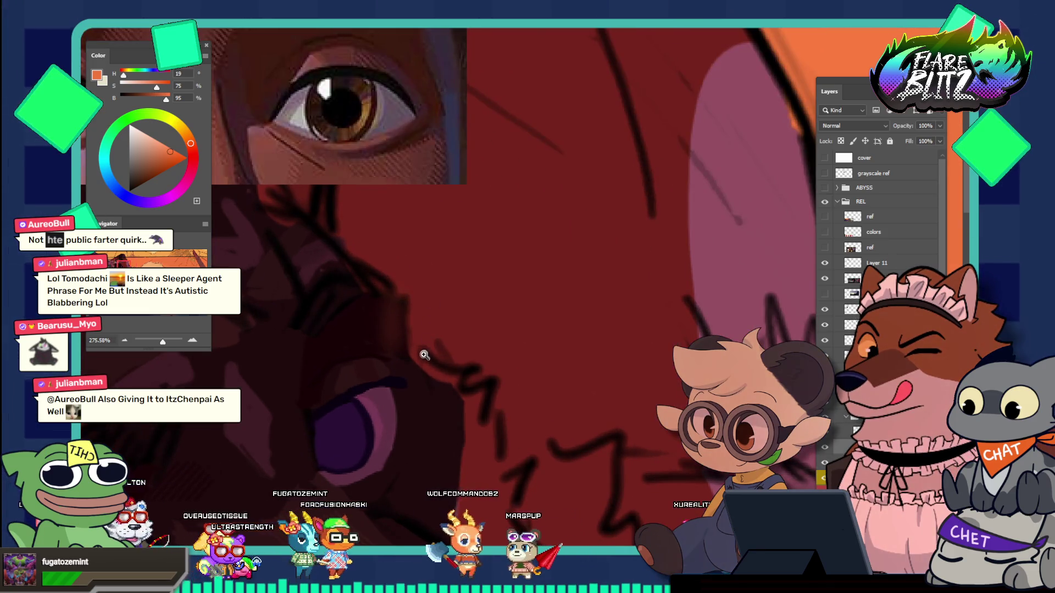
{"action": "left_click_drag", "start_coordinate": [397, 346], "coordinate": [392, 321]}
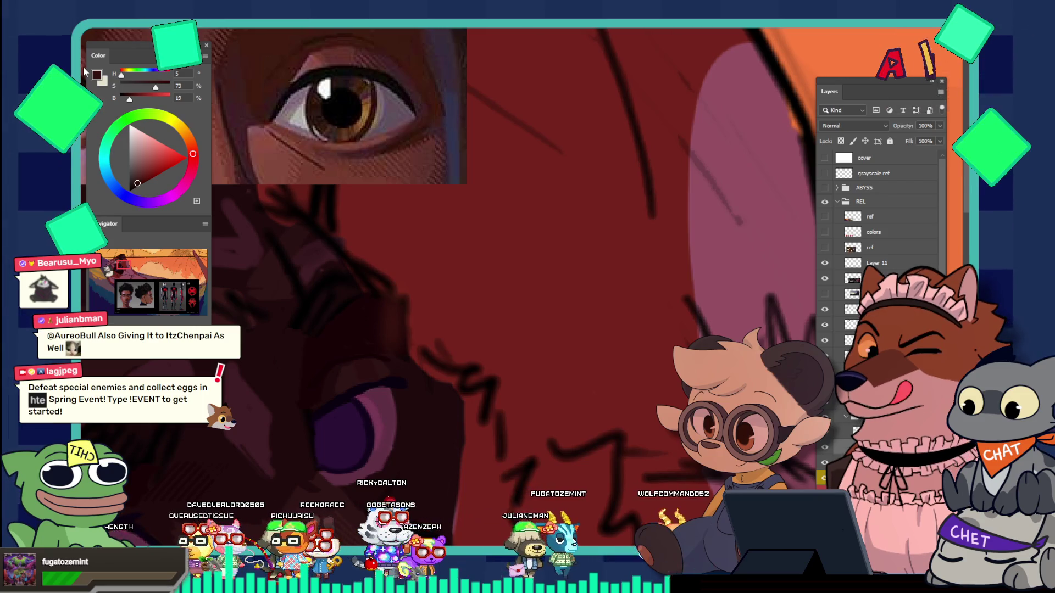
Step: Select the flat-tipped transfer brush preset at 100% hardness for painting the face
{"action": "right_click", "coordinate": [114, 88]}
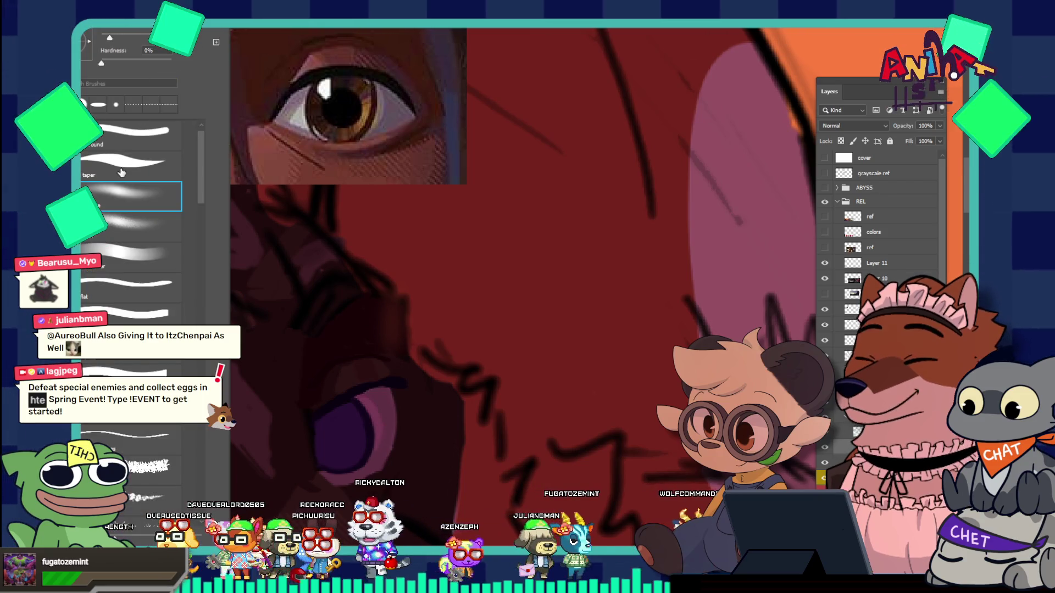
{"action": "left_click", "coordinate": [106, 251]}
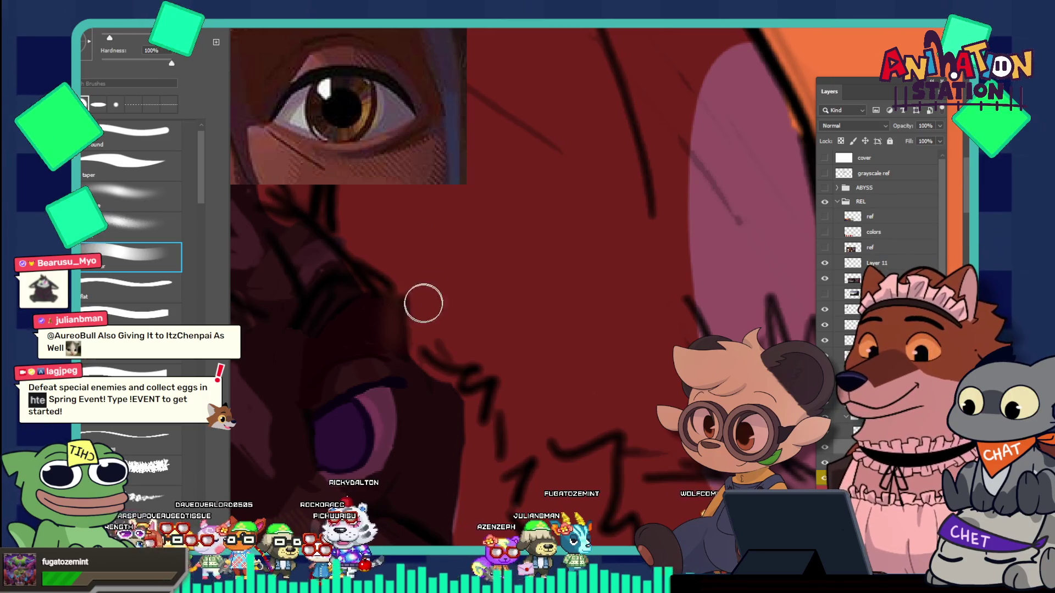
{"action": "left_click", "coordinate": [426, 298]}
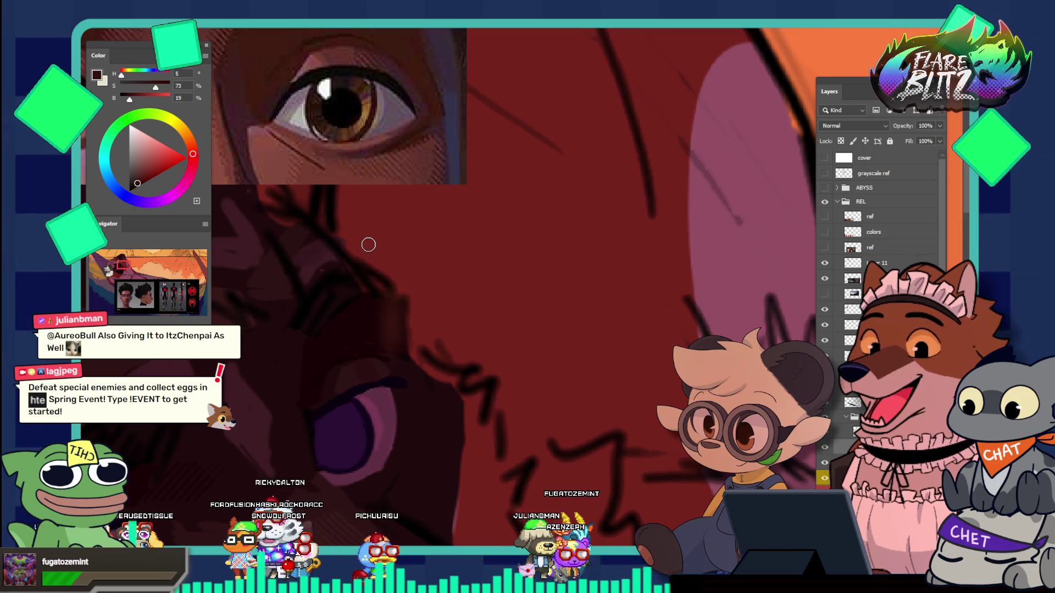
{"action": "left_click", "coordinate": [99, 25]}
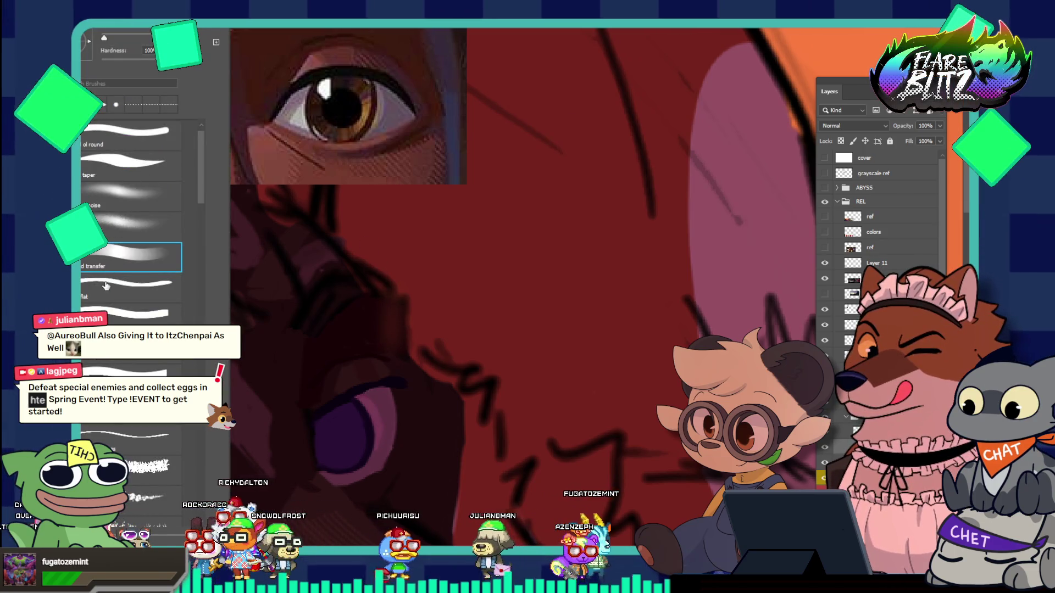
{"action": "double_click", "coordinate": [126, 286]}
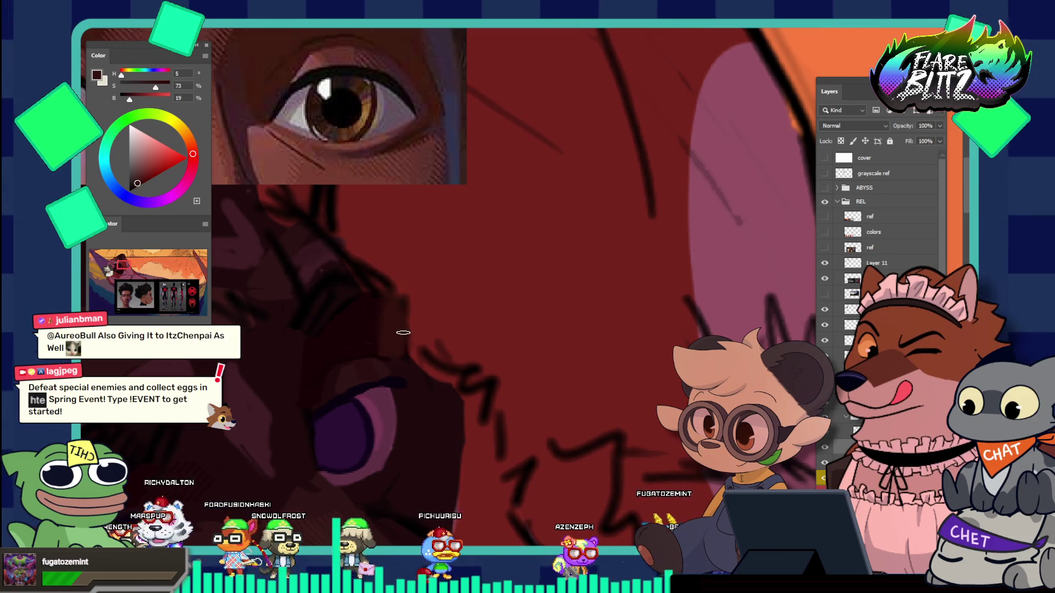
{"action": "scroll", "coordinate": [403, 316], "scroll_direction": "down", "scroll_amount": 1}
{"action": "scroll", "coordinate": [407, 302], "scroll_direction": "down", "scroll_amount": 1}
{"action": "scroll", "coordinate": [411, 286], "scroll_direction": "down", "scroll_amount": 1}
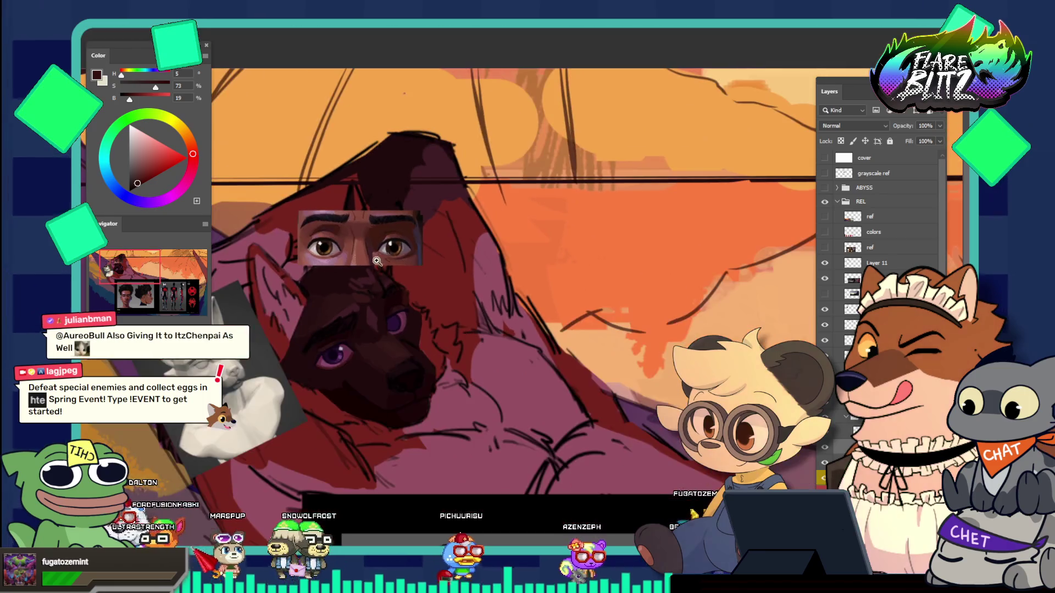
{"action": "scroll", "coordinate": [411, 285], "scroll_direction": "up", "scroll_amount": 1}
{"action": "scroll", "coordinate": [435, 313], "scroll_direction": "up", "scroll_amount": 1}
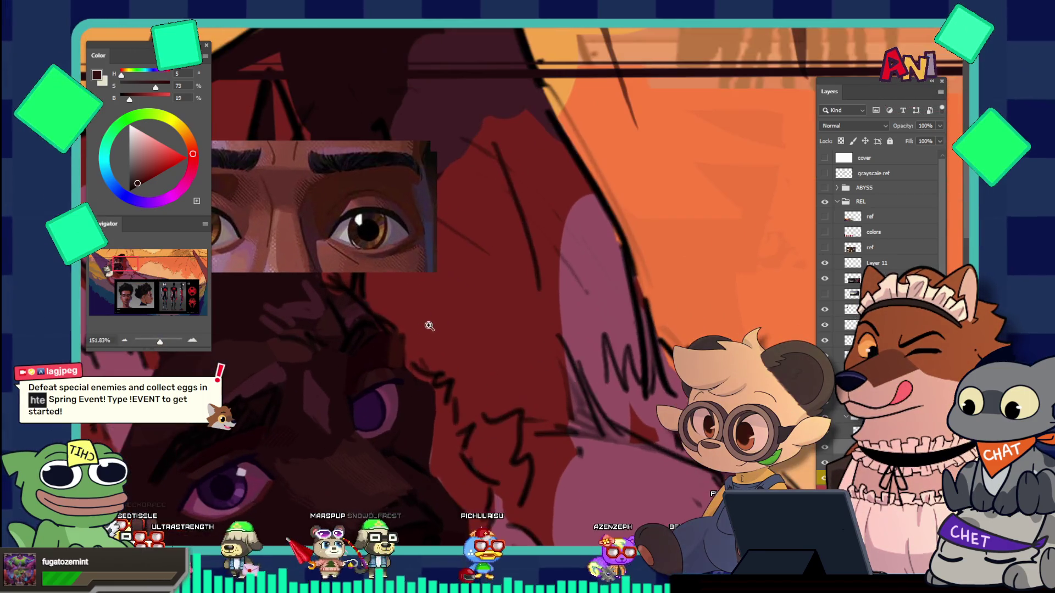
{"action": "scroll", "coordinate": [416, 347], "scroll_direction": "up", "scroll_amount": 1}
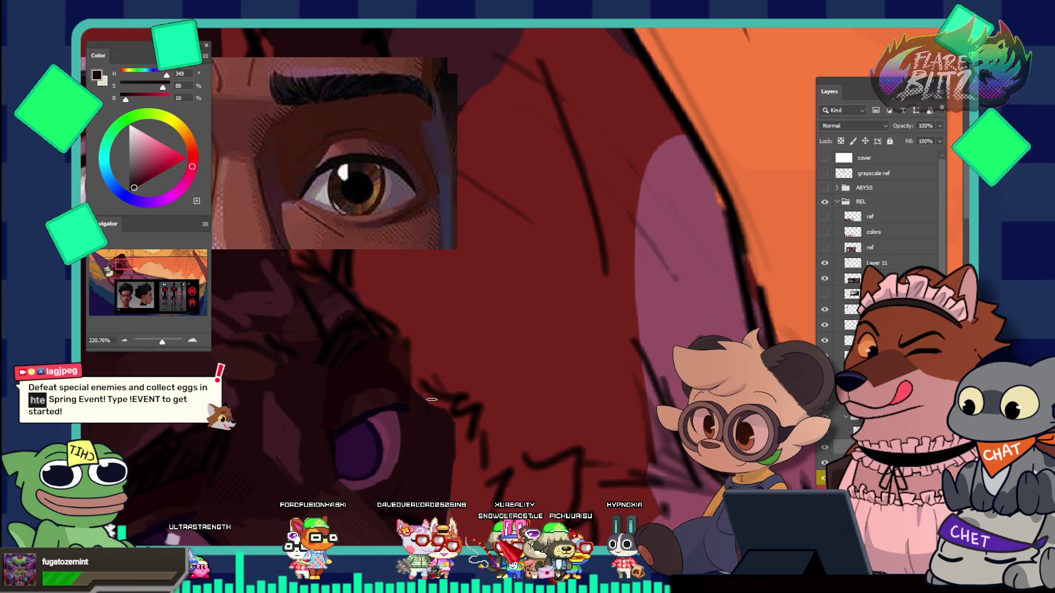
Step: Reset the paint colour to default black, select the Brush, then switch to the Move tool
{"action": "left_click_drag", "start_coordinate": [458, 331], "coordinate": [377, 281]}
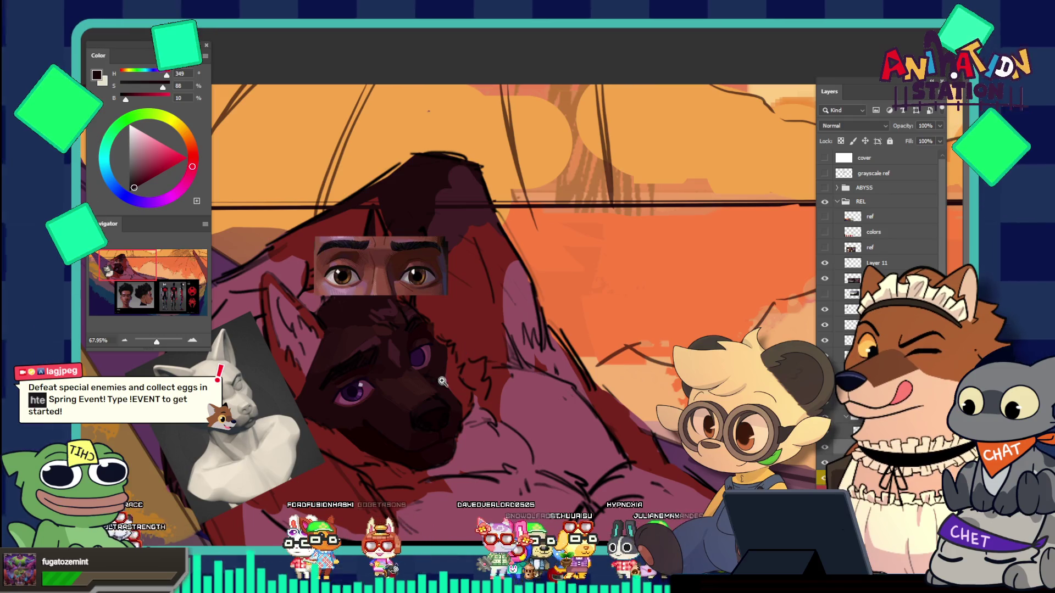
{"action": "left_click_drag", "start_coordinate": [466, 349], "coordinate": [455, 343]}
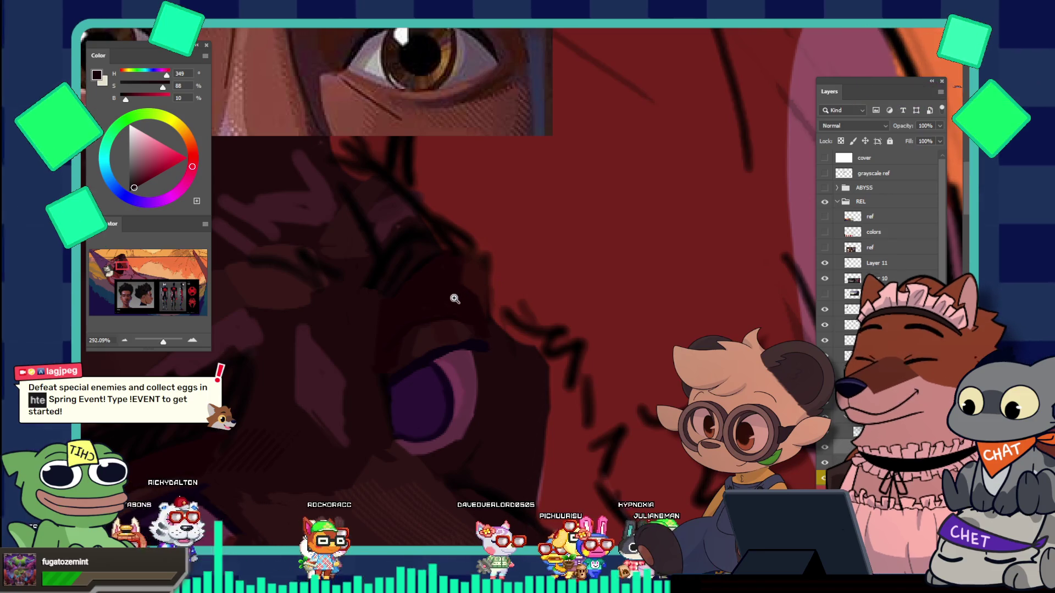
{"action": "key", "text": "d"}
{"action": "key", "text": "b"}
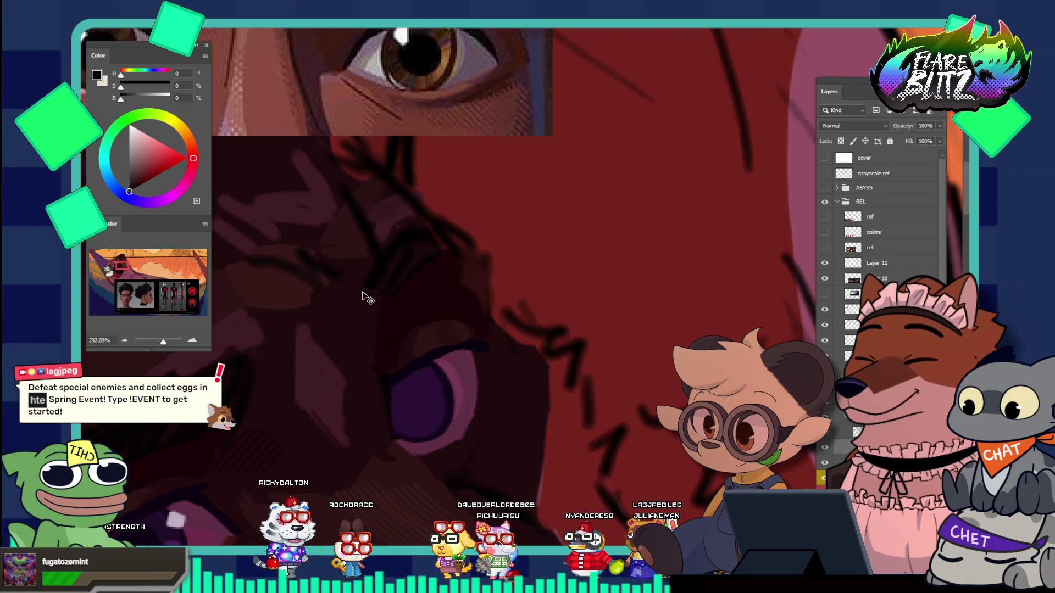
{"action": "key", "text": "v"}
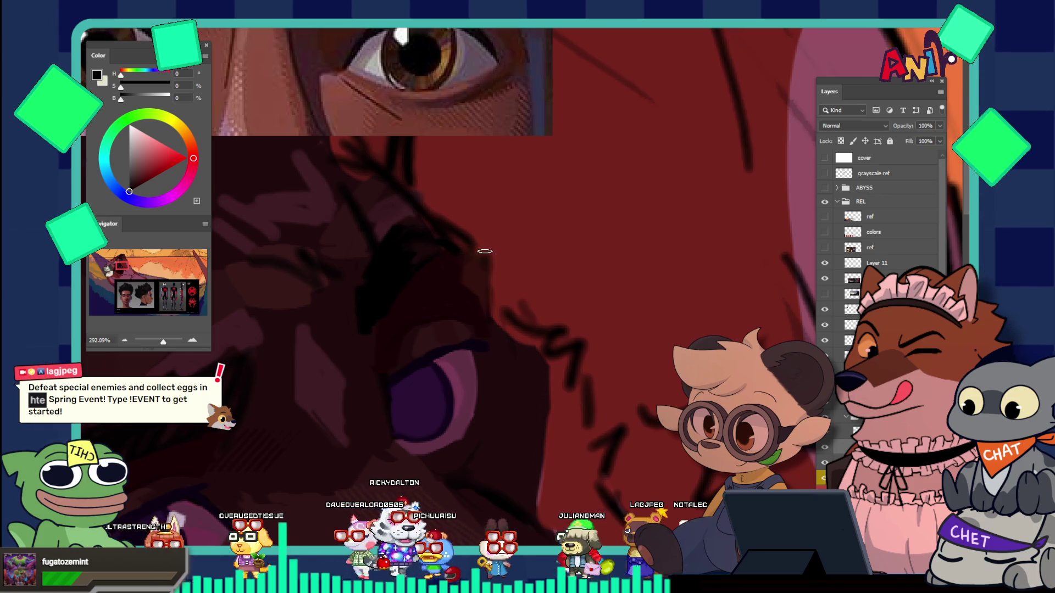
{"action": "left_click_drag", "start_coordinate": [454, 242], "coordinate": [410, 205]}
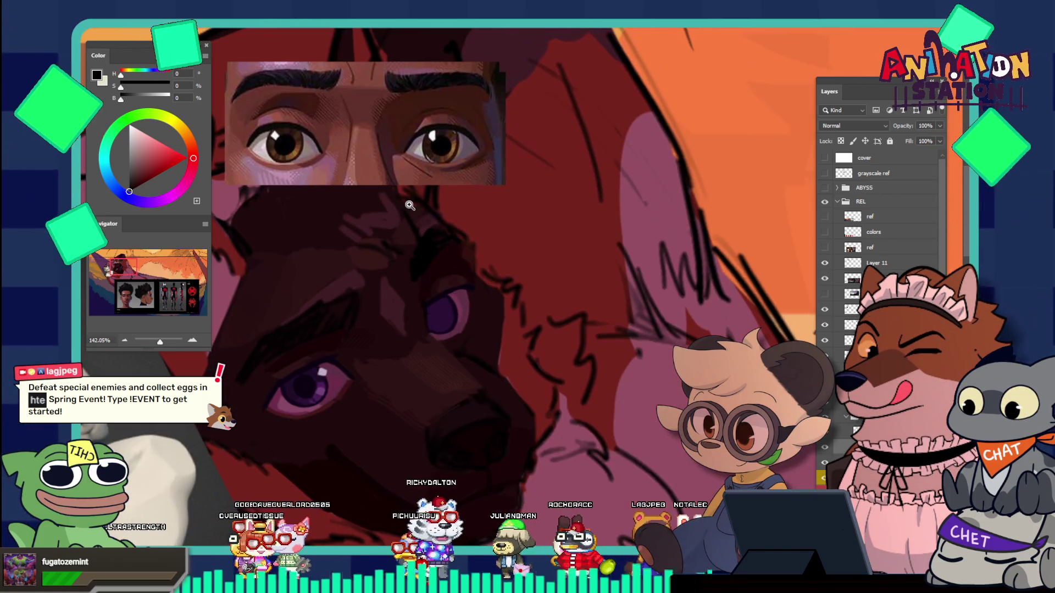
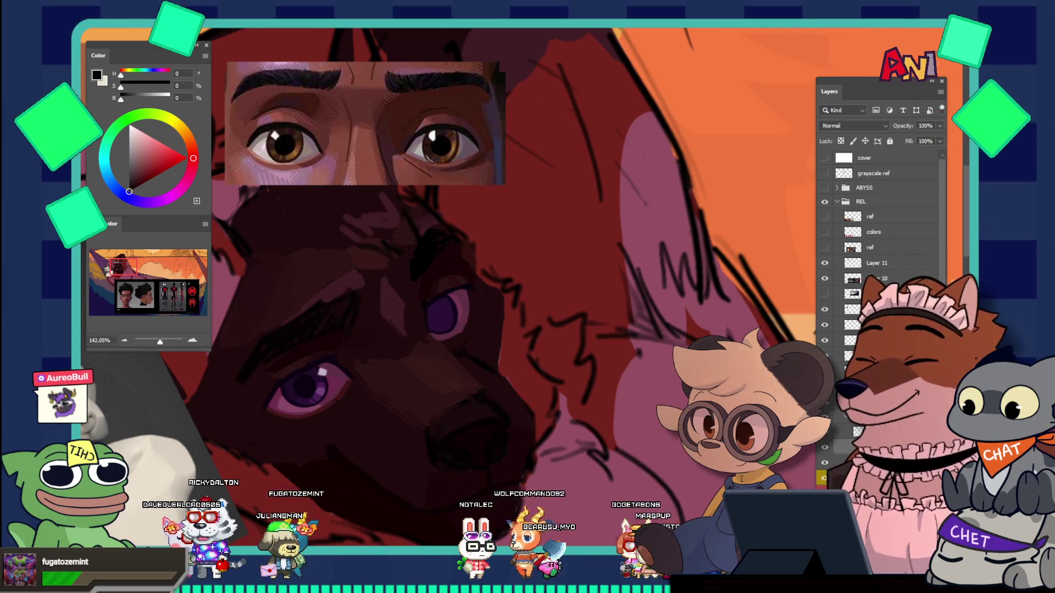
Step: Switch to the browser showing the paused YouTube Short and drag its window up-left
{"action": "key", "text": "alt+Tab"}
{"action": "left_click_drag", "start_coordinate": [538, 62], "coordinate": [468, 29]}
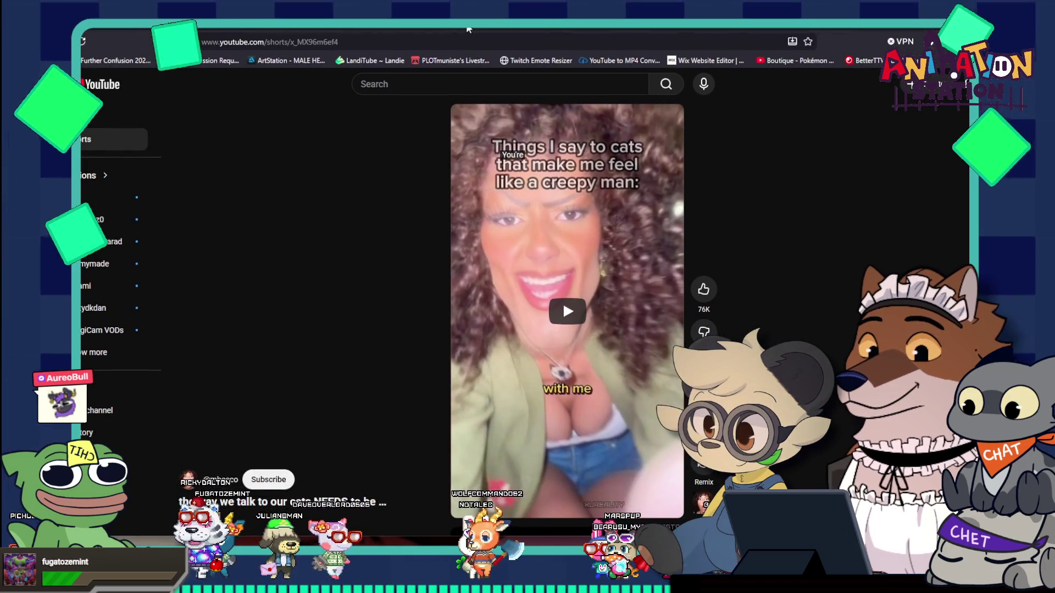
Step: Shift the browser further up-left, play the cat Short, then go to the creator's Shorts page
{"action": "left_click_drag", "start_coordinate": [456, 34], "coordinate": [397, 10]}
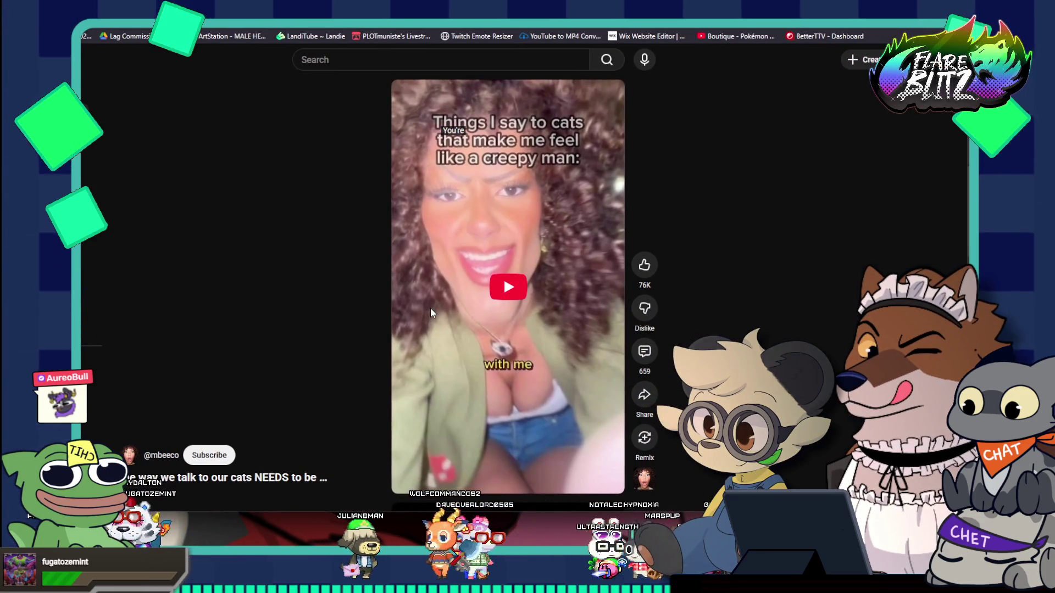
{"action": "left_click", "coordinate": [430, 309]}
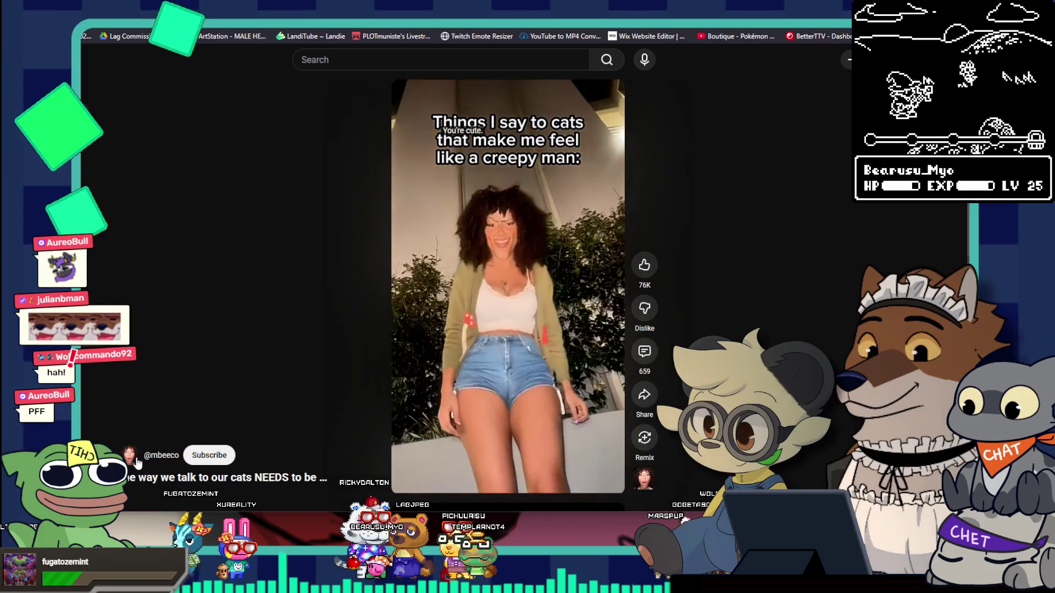
{"action": "left_click", "coordinate": [144, 454]}
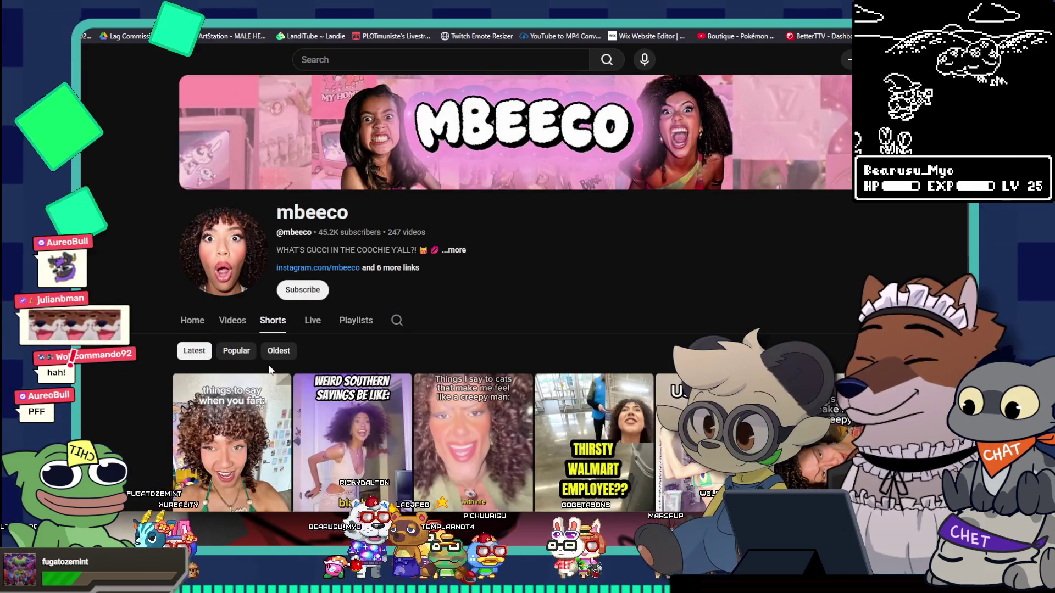
Step: Sort the creator's Shorts by Popular, open the 'Things I say to cats' Short, and pause and resume it
{"action": "left_click", "coordinate": [237, 352]}
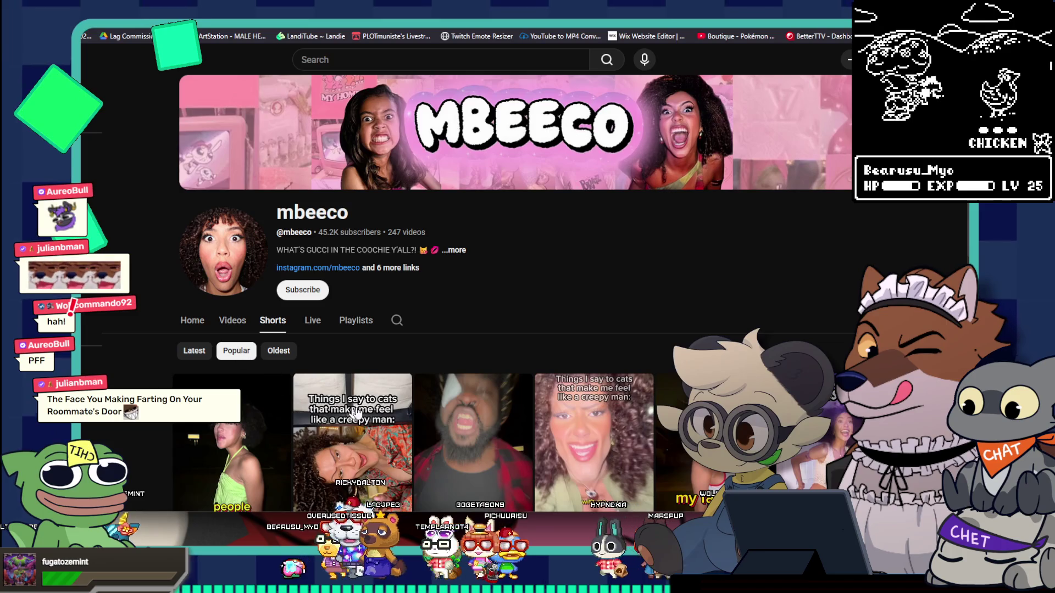
{"action": "scroll", "coordinate": [338, 407], "scroll_direction": "down", "scroll_amount": 3}
{"action": "left_click", "coordinate": [343, 299]}
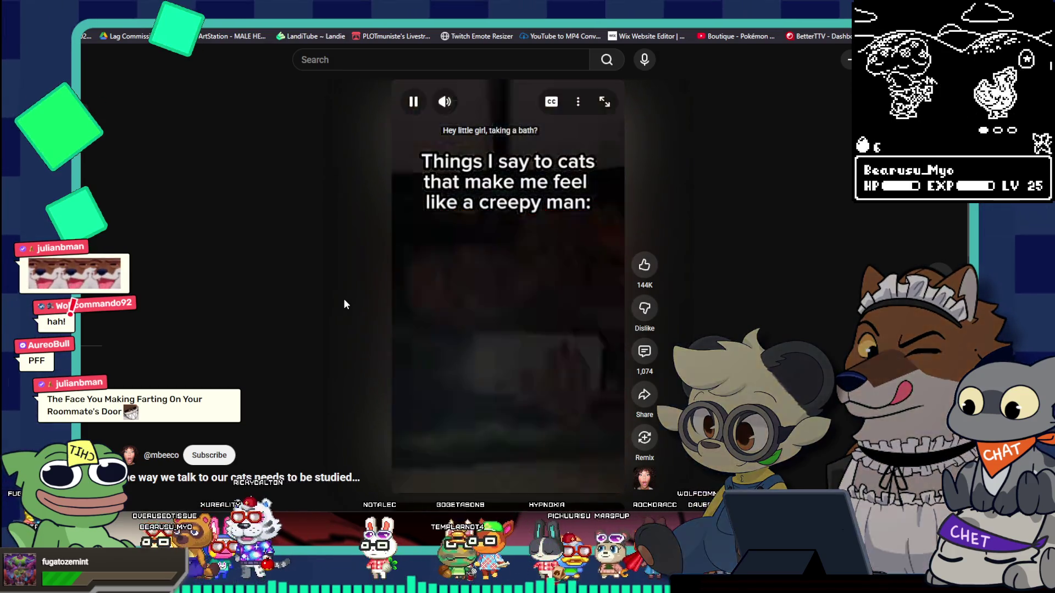
{"action": "left_click", "coordinate": [454, 258]}
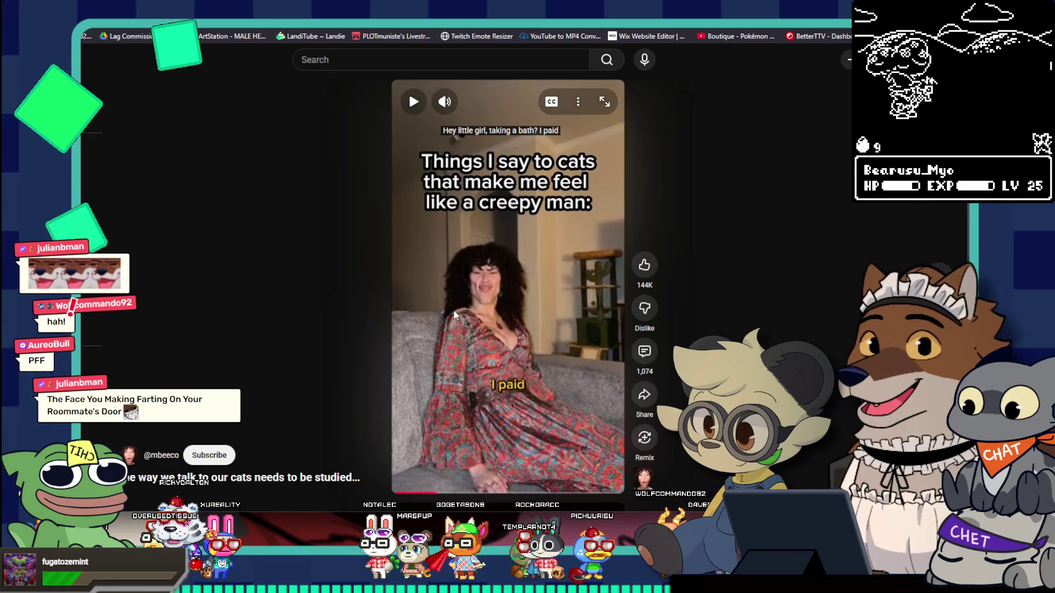
{"action": "left_click", "coordinate": [453, 309]}
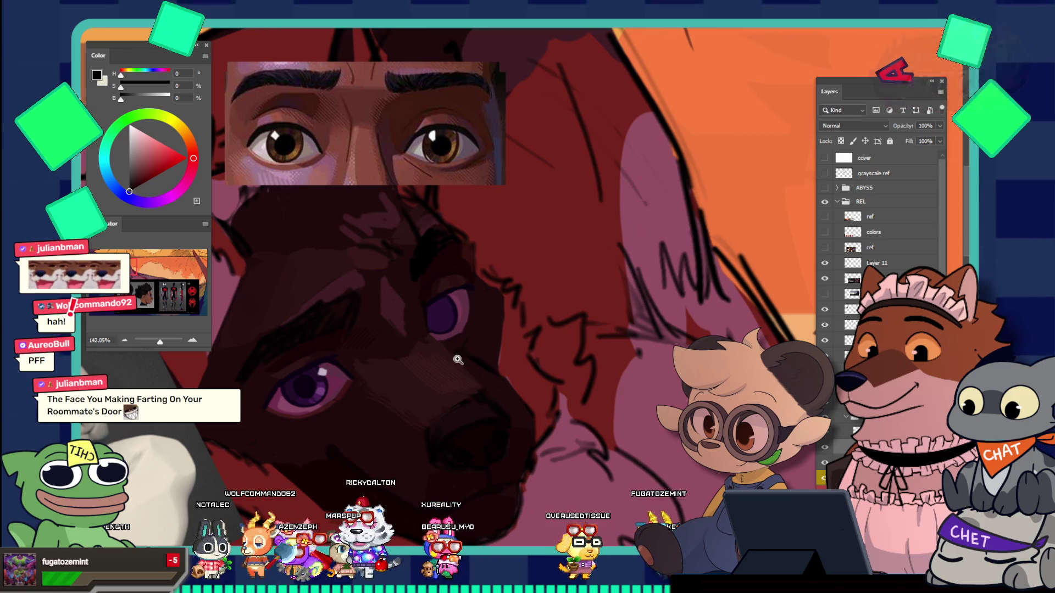
Step: Zoom in on the dog's brow and eyes and sample a very dark red from the face
{"action": "mouse_move", "coordinate": [458, 309]}
{"action": "left_mouse_down"}
{"action": "mouse_move", "coordinate": [419, 288]}
{"action": "mouse_move", "coordinate": [479, 340]}
{"action": "mouse_move", "coordinate": [451, 305]}
{"action": "mouse_move", "coordinate": [447, 340]}
{"action": "left_mouse_up"}
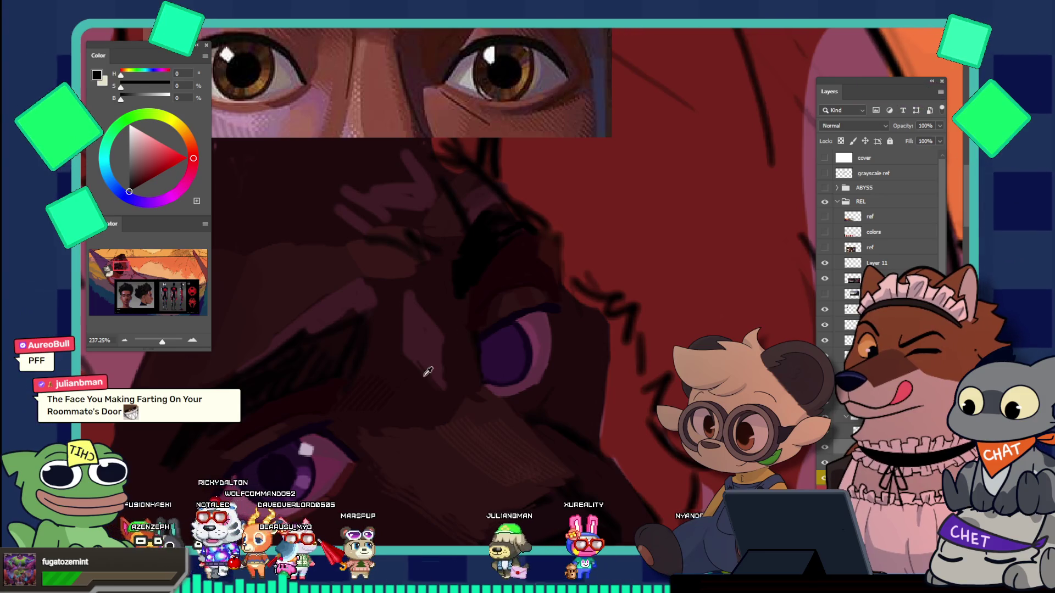
{"action": "left_click", "coordinate": [426, 354]}
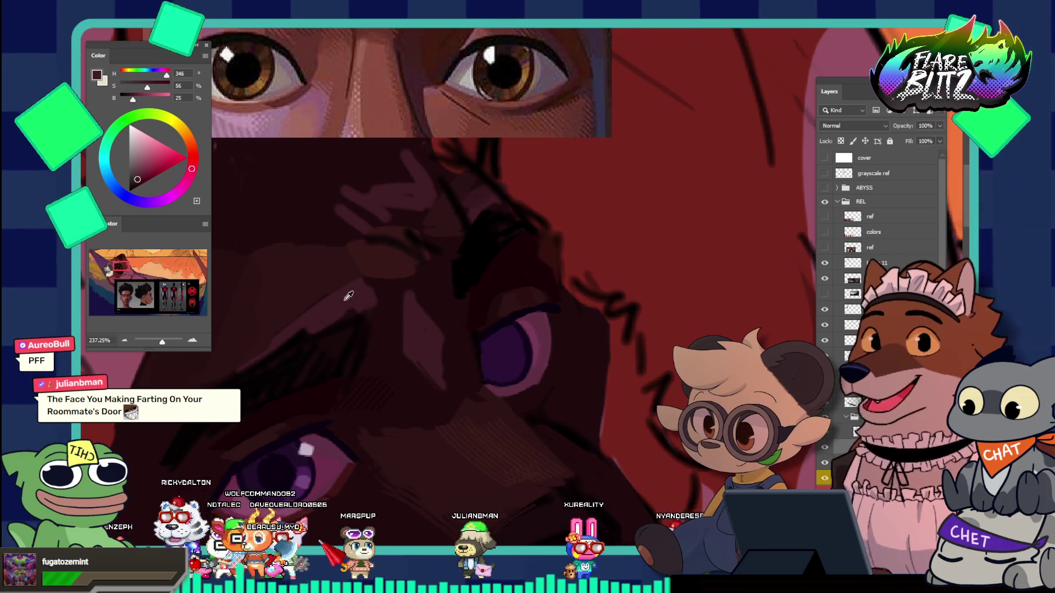
{"action": "left_click", "coordinate": [344, 300]}
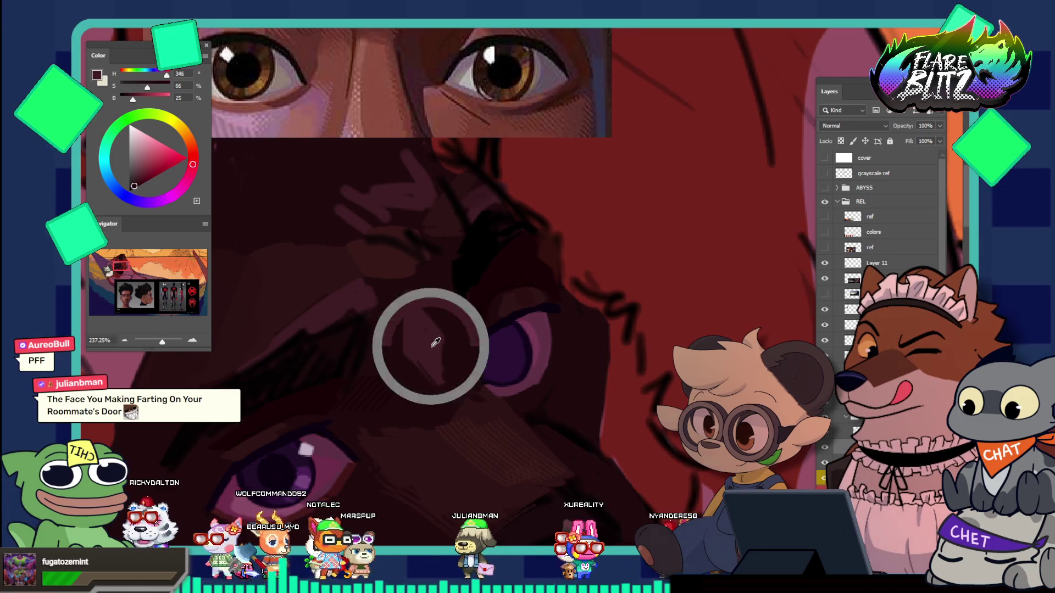
{"action": "left_click", "coordinate": [406, 237], "text": "alt"}
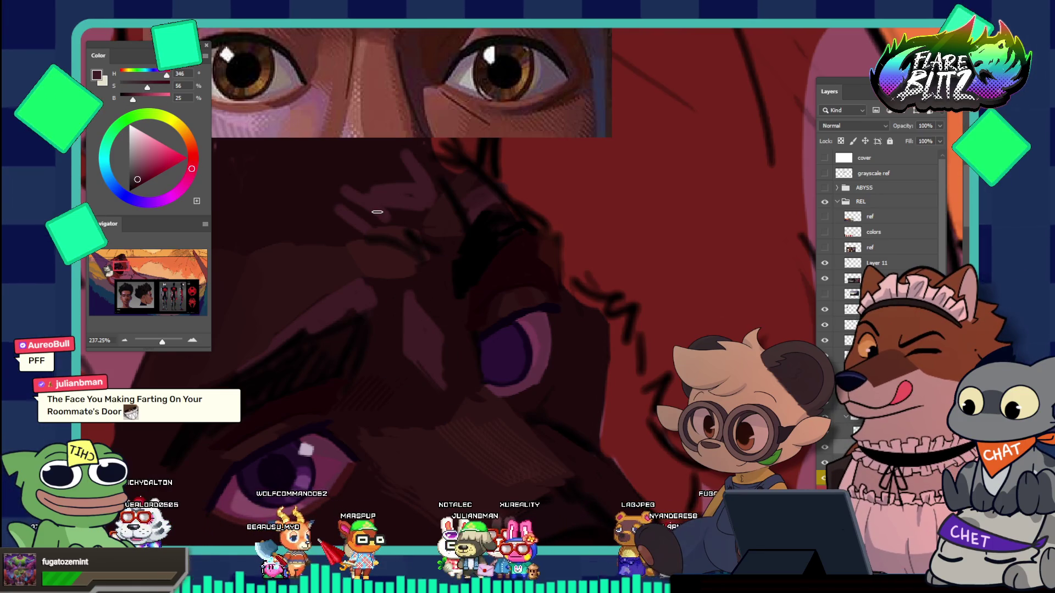
{"action": "left_click", "coordinate": [384, 364], "text": "alt"}
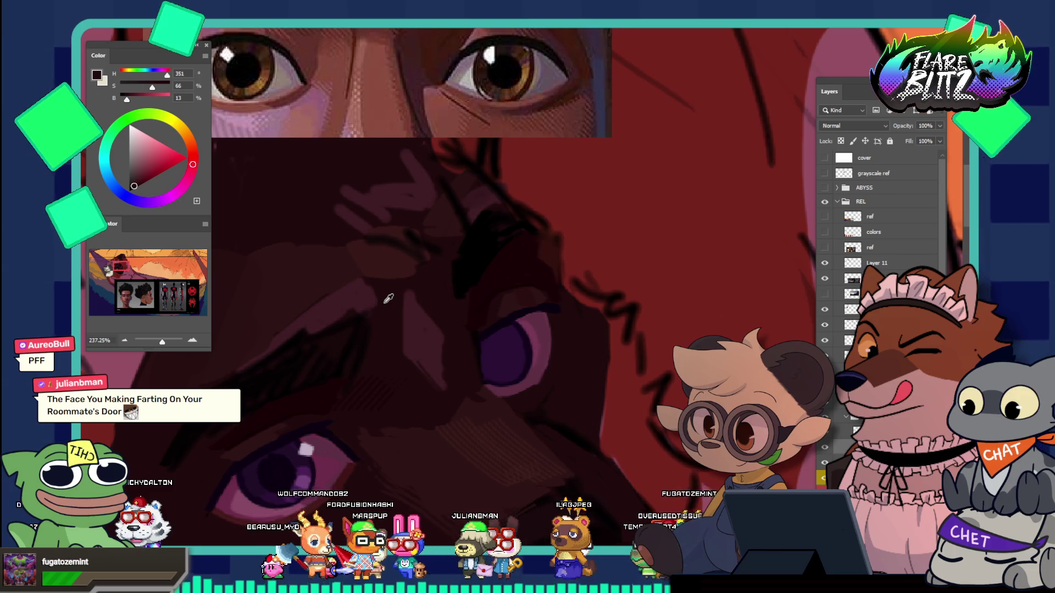
Step: Choose the soft round brush with 0% hardness from the brush presets
{"action": "left_click", "coordinate": [93, 27]}
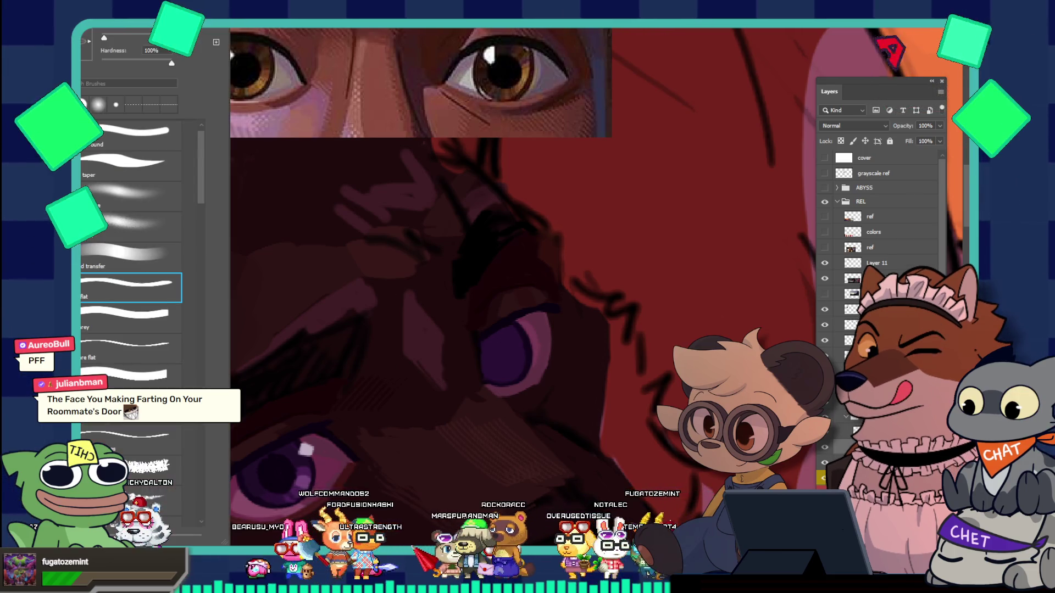
{"action": "left_click", "coordinate": [113, 222]}
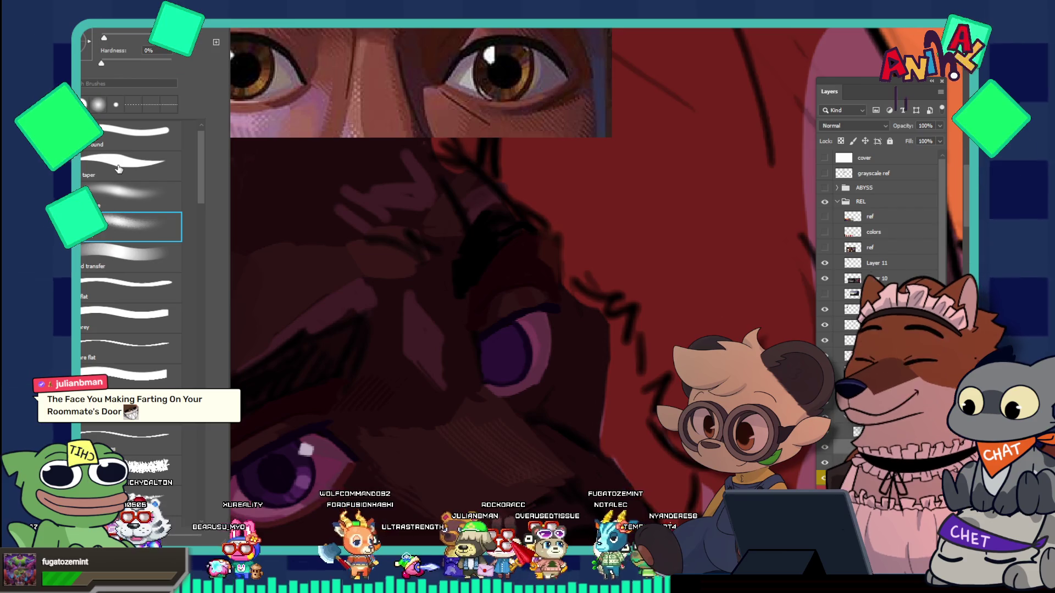
{"action": "left_click", "coordinate": [445, 281]}
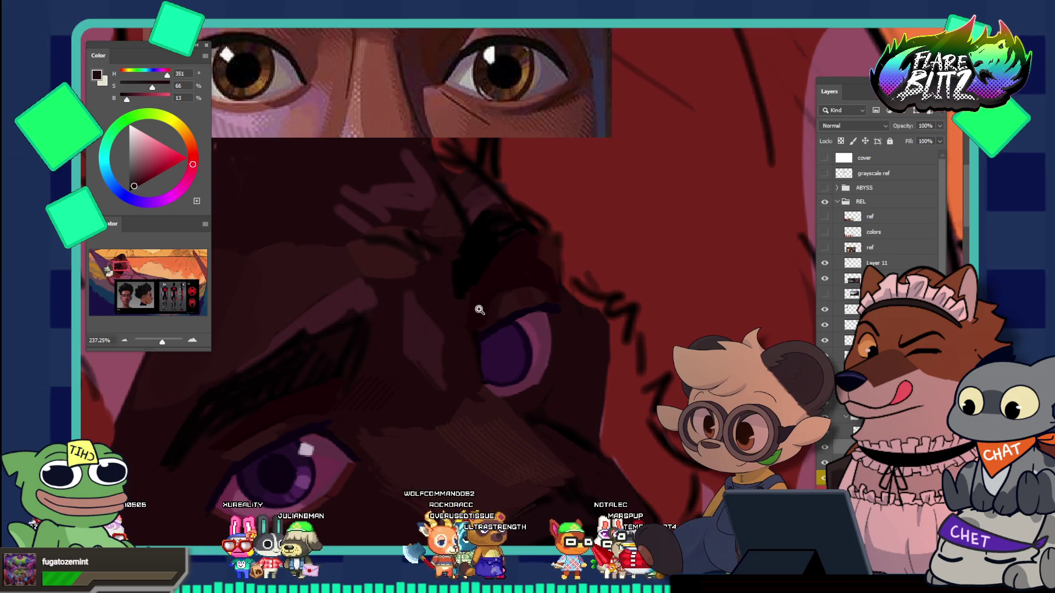
{"action": "left_click_drag", "start_coordinate": [480, 311], "coordinate": [412, 257]}
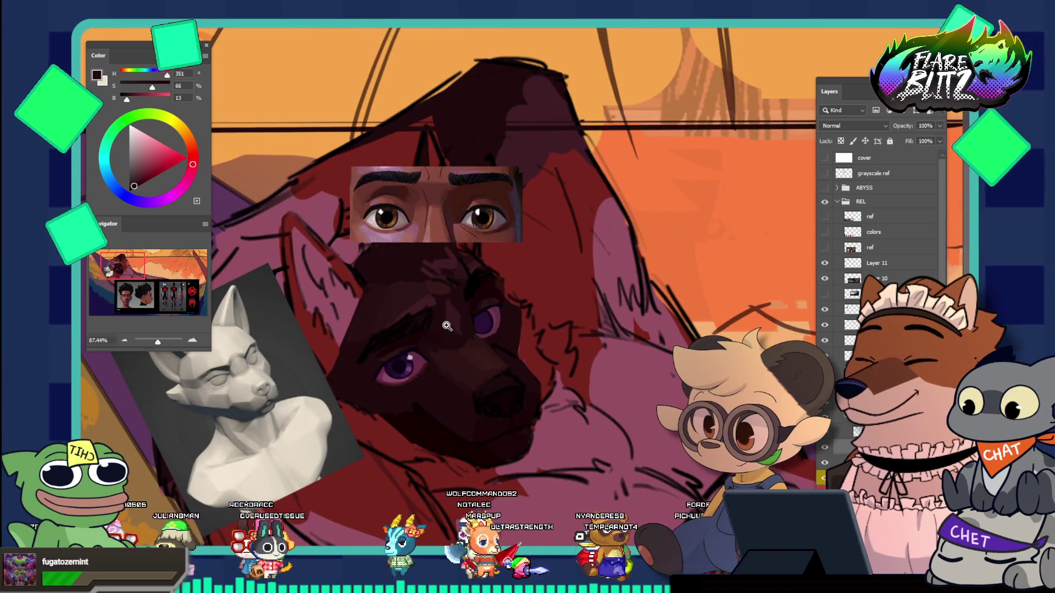
Step: Sample the eye's dark purple and draw a small elliptical selection over the lower pupil
{"action": "mouse_move", "coordinate": [505, 360]}
{"action": "left_mouse_down"}
{"action": "mouse_move", "coordinate": [396, 344]}
{"action": "mouse_move", "coordinate": [405, 351]}
{"action": "left_mouse_up"}
{"action": "left_click", "coordinate": [318, 401], "text": "alt"}
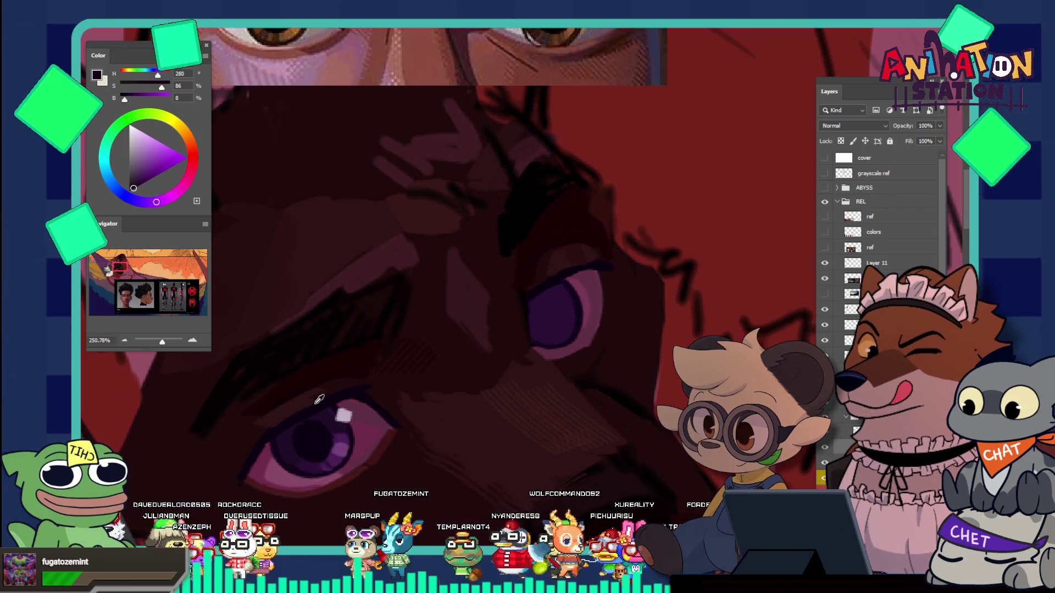
{"action": "left_click_drag", "start_coordinate": [568, 305], "coordinate": [593, 247]}
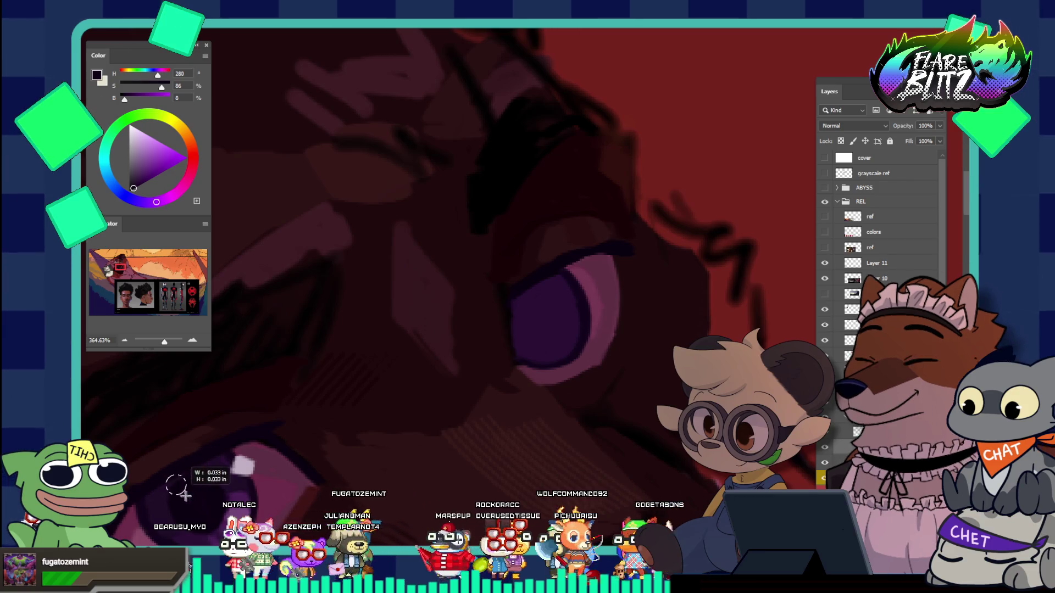
{"action": "left_click_drag", "start_coordinate": [172, 479], "coordinate": [219, 526]}
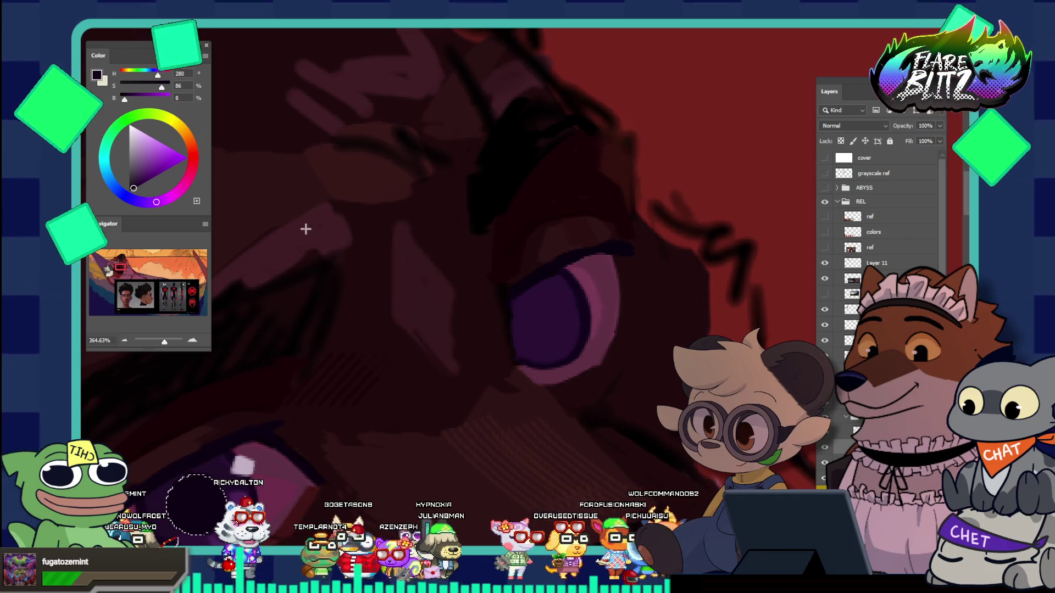
Step: Move the selected lower-pupil piece onto the upper eye and deselect it
{"action": "key", "text": "ctrl+0"}
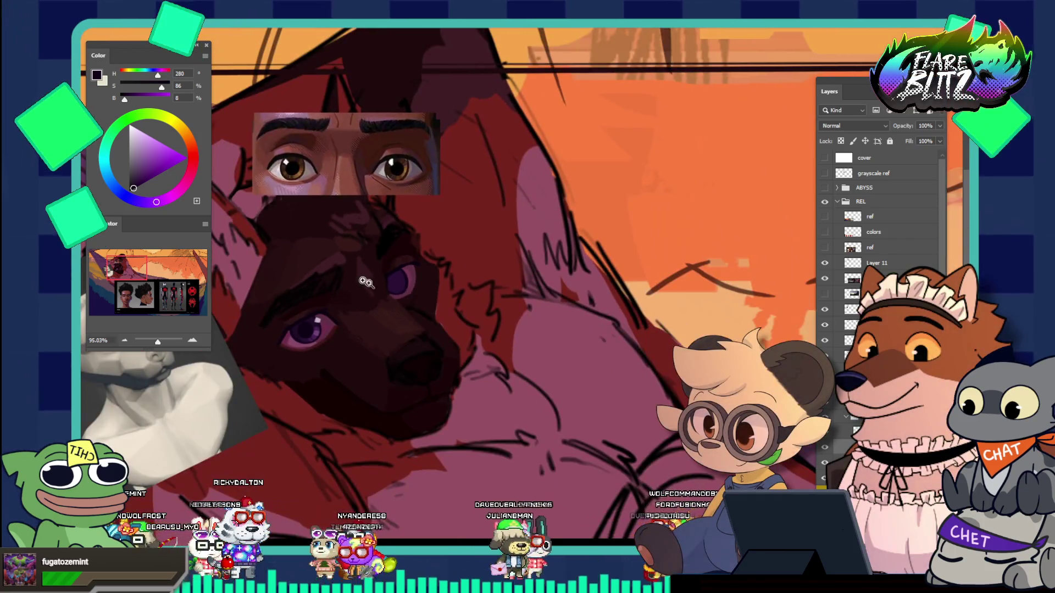
{"action": "left_click_drag", "start_coordinate": [363, 281], "coordinate": [475, 273]}
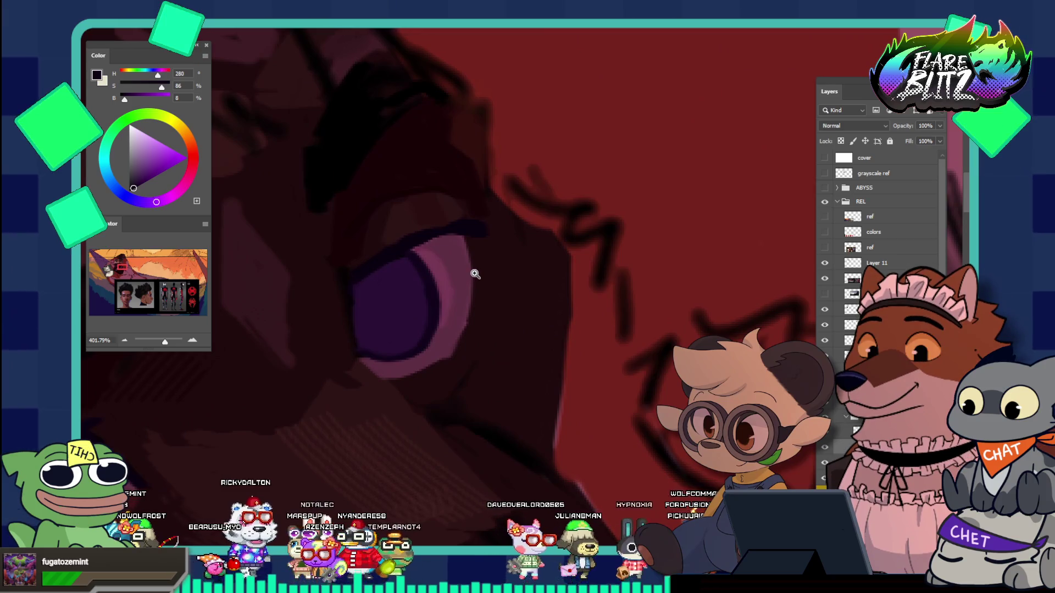
{"action": "mouse_move", "coordinate": [337, 337]}
{"action": "left_mouse_down"}
{"action": "mouse_move", "coordinate": [383, 336]}
{"action": "mouse_move", "coordinate": [307, 274]}
{"action": "left_mouse_up"}
{"action": "left_click_drag", "start_coordinate": [184, 428], "coordinate": [385, 323]}
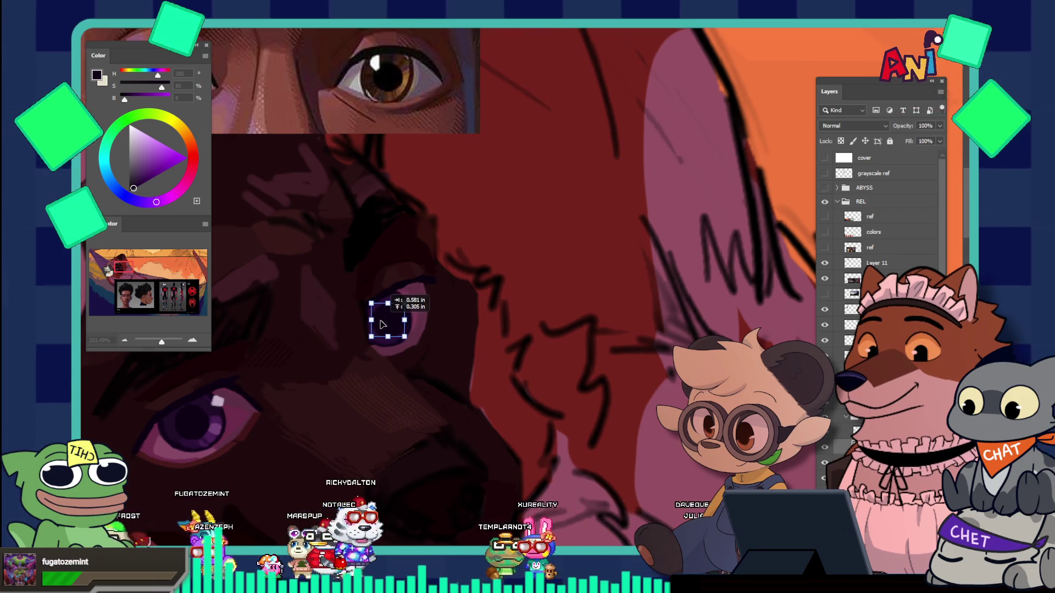
{"action": "key", "text": "ctrl+d"}
Step: Paste the pupil piece and nudge it into place on the eye, then zoom out to review
{"action": "key", "text": "z"}
{"action": "left_click_drag", "start_coordinate": [395, 305], "coordinate": [432, 259]}
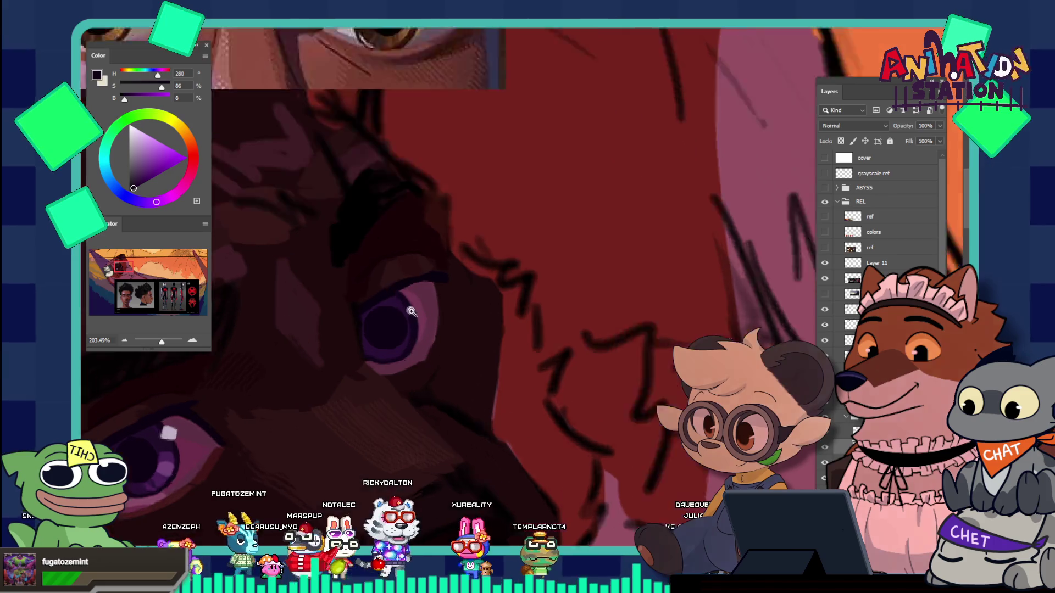
{"action": "key", "text": "ctrl+v"}
{"action": "mouse_move", "coordinate": [373, 358]}
{"action": "left_mouse_down"}
{"action": "mouse_move", "coordinate": [357, 358]}
{"action": "mouse_move", "coordinate": [417, 365]}
{"action": "left_mouse_up"}
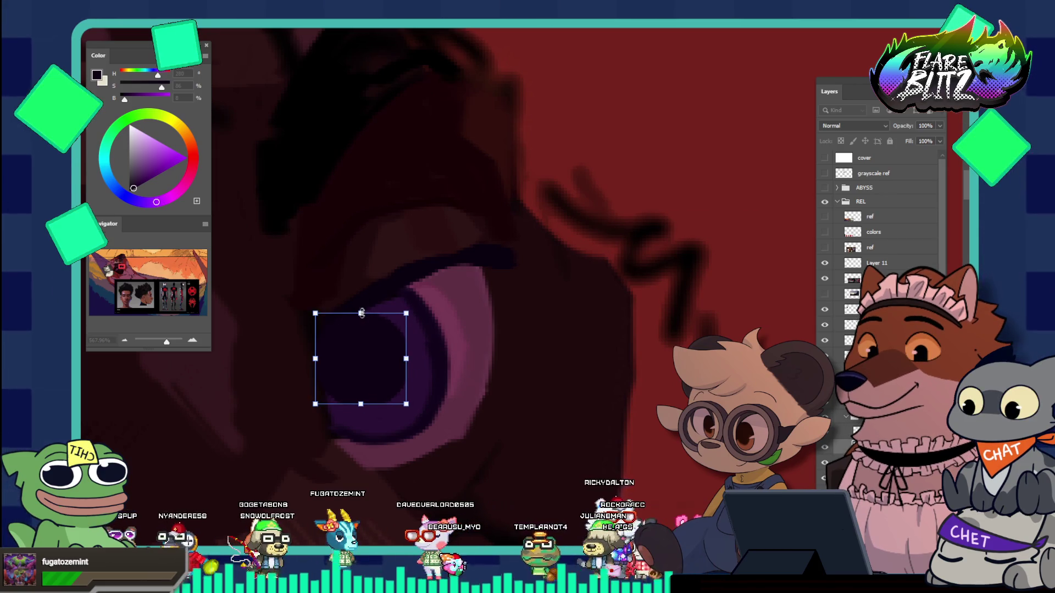
{"action": "left_click_drag", "start_coordinate": [370, 412], "coordinate": [373, 416]}
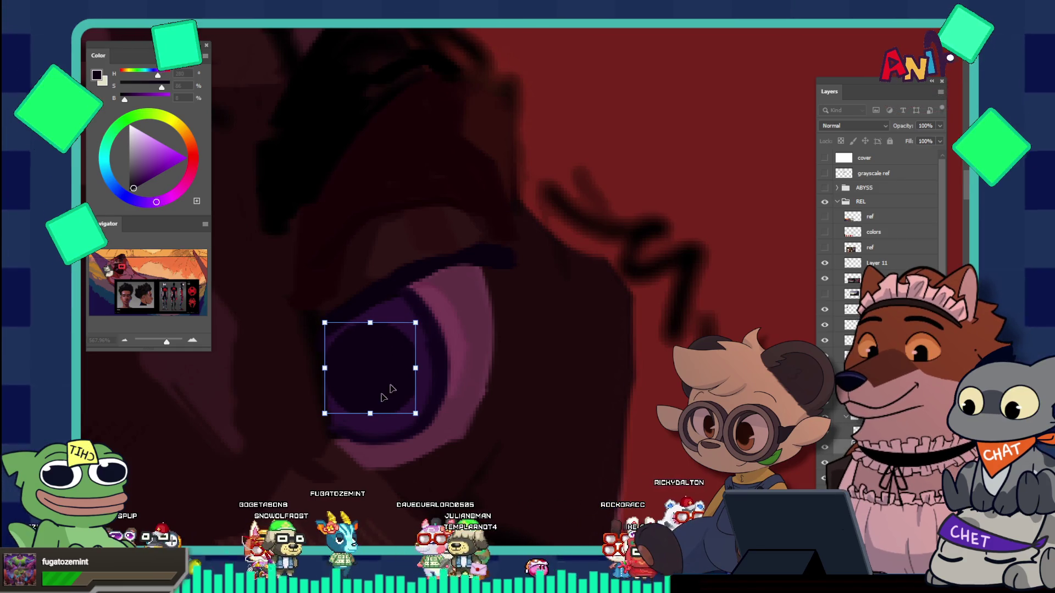
{"action": "left_click_drag", "start_coordinate": [454, 363], "coordinate": [428, 323]}
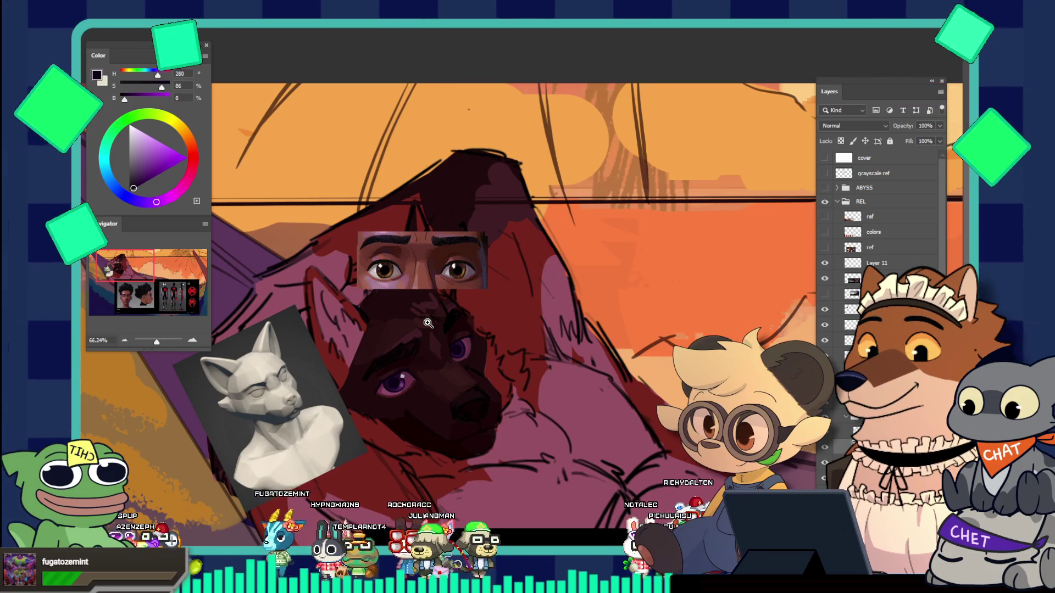
Step: Compare the reference eyes with the wolf's eye and sample the dark purple (H281 S69 B16) beside it
{"action": "left_click_drag", "start_coordinate": [465, 283], "coordinate": [523, 276]}
{"action": "left_click_drag", "start_coordinate": [464, 245], "coordinate": [509, 367]}
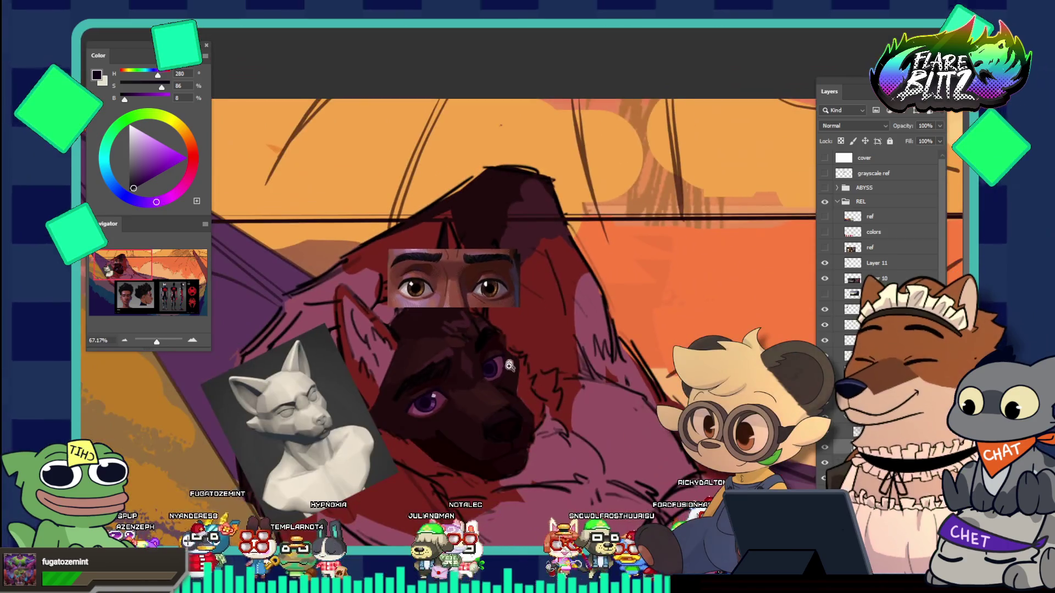
{"action": "mouse_move", "coordinate": [490, 279]}
{"action": "left_mouse_down"}
{"action": "mouse_move", "coordinate": [515, 324]}
{"action": "mouse_move", "coordinate": [426, 299]}
{"action": "mouse_move", "coordinate": [455, 291]}
{"action": "left_mouse_up"}
{"action": "mouse_move", "coordinate": [512, 397]}
{"action": "left_mouse_down"}
{"action": "mouse_move", "coordinate": [521, 376]}
{"action": "mouse_move", "coordinate": [512, 375]}
{"action": "left_mouse_up"}
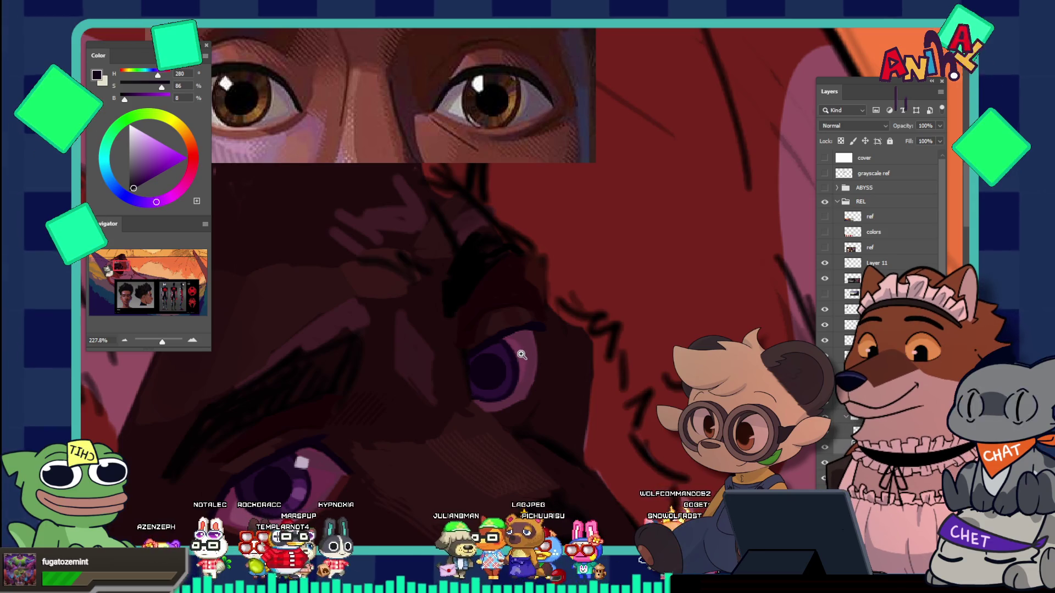
{"action": "mouse_move", "coordinate": [515, 362]}
{"action": "left_mouse_down"}
{"action": "mouse_move", "coordinate": [521, 374]}
{"action": "mouse_move", "coordinate": [375, 491]}
{"action": "left_mouse_up"}
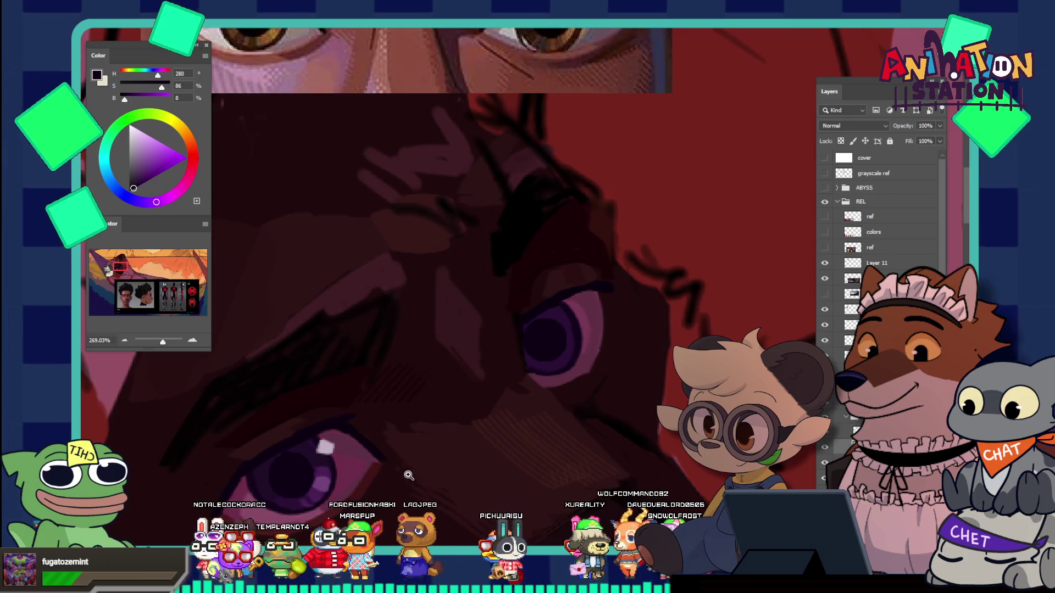
{"action": "left_click", "coordinate": [263, 471]}
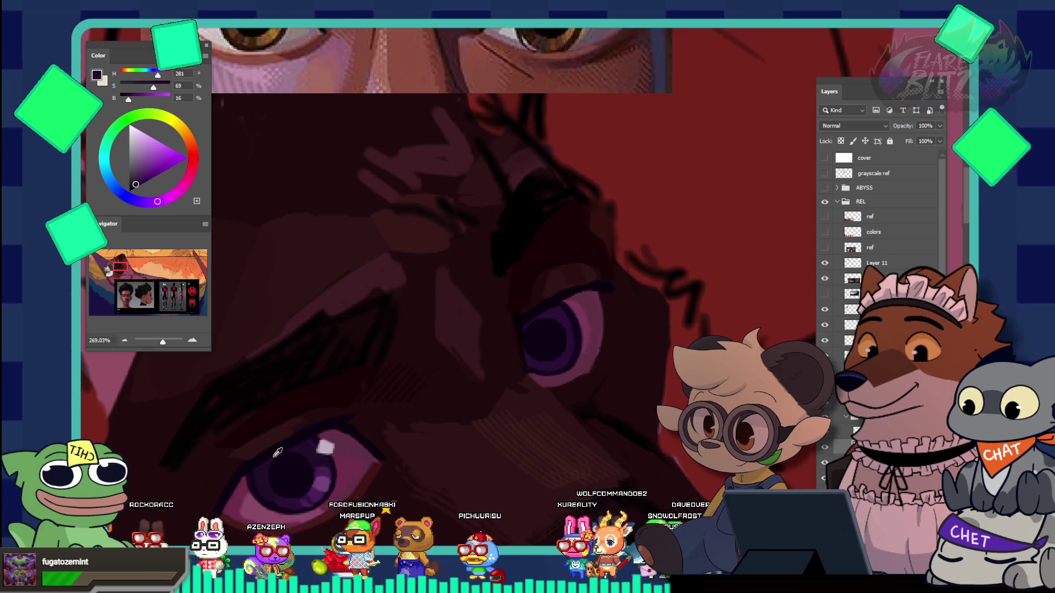
{"action": "mouse_move", "coordinate": [577, 348]}
{"action": "left_mouse_down"}
{"action": "mouse_move", "coordinate": [593, 352]}
{"action": "mouse_move", "coordinate": [583, 351]}
{"action": "left_mouse_up"}
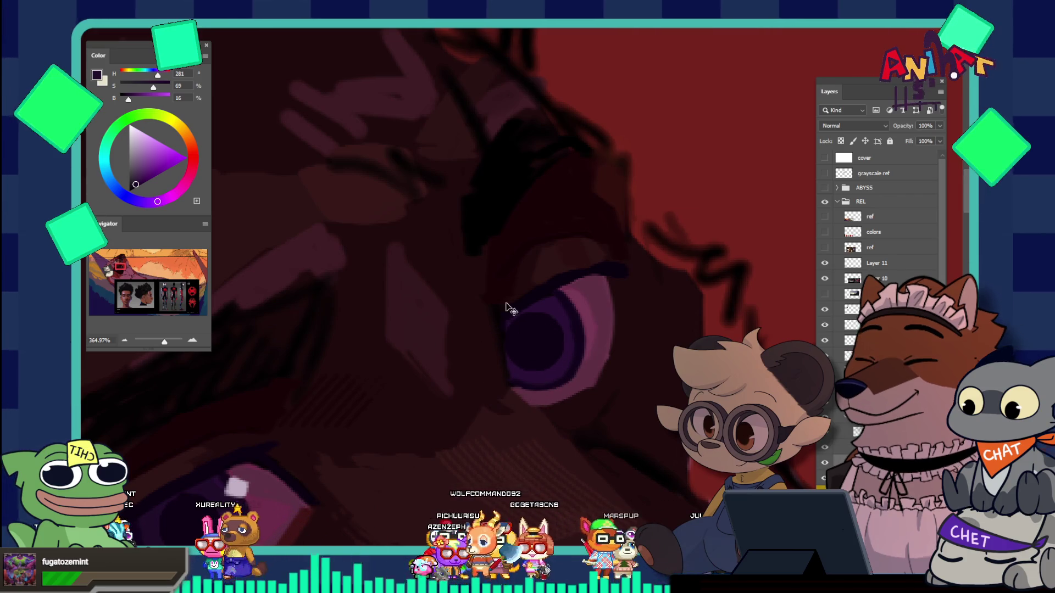
Step: Switch to a flat brush and shrink it to about 30 px
{"action": "key", "text": "F5"}
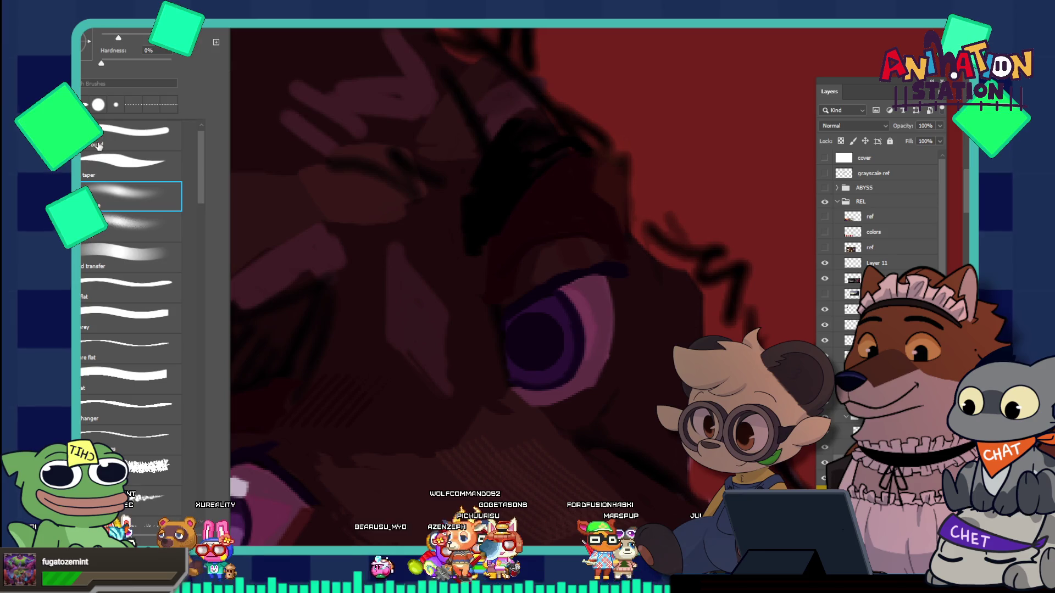
{"action": "left_click", "coordinate": [126, 285]}
{"action": "key", "text": "F5"}
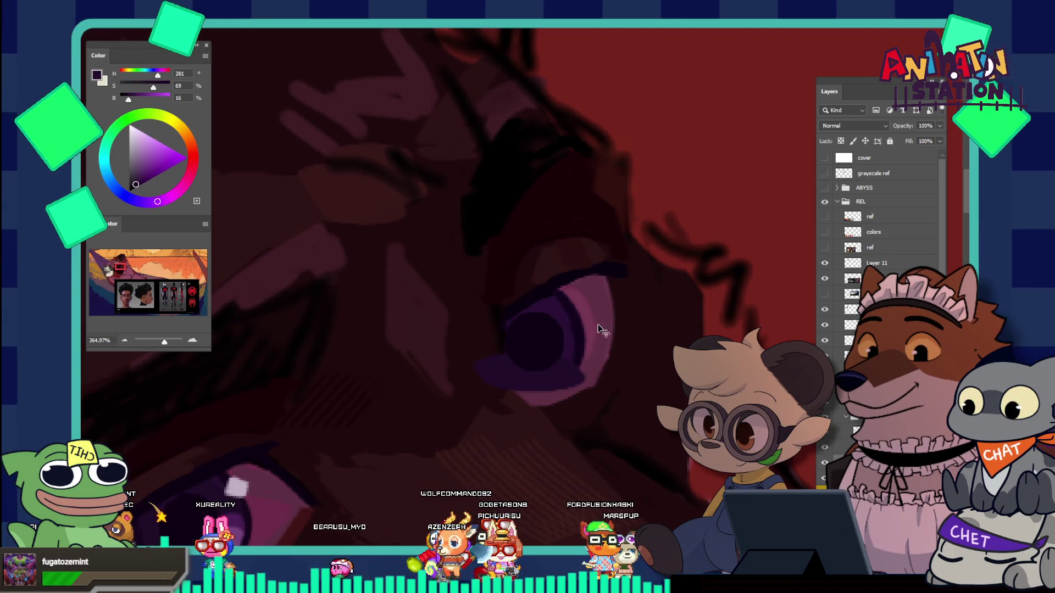
{"action": "key", "text": "bracketleft"}
{"action": "key", "text": "bracketleft"}
{"action": "key", "text": "bracketleft"}
{"action": "key", "text": "bracketleft"}
{"action": "key", "text": "bracketleft"}
{"action": "key", "text": "bracketleft"}
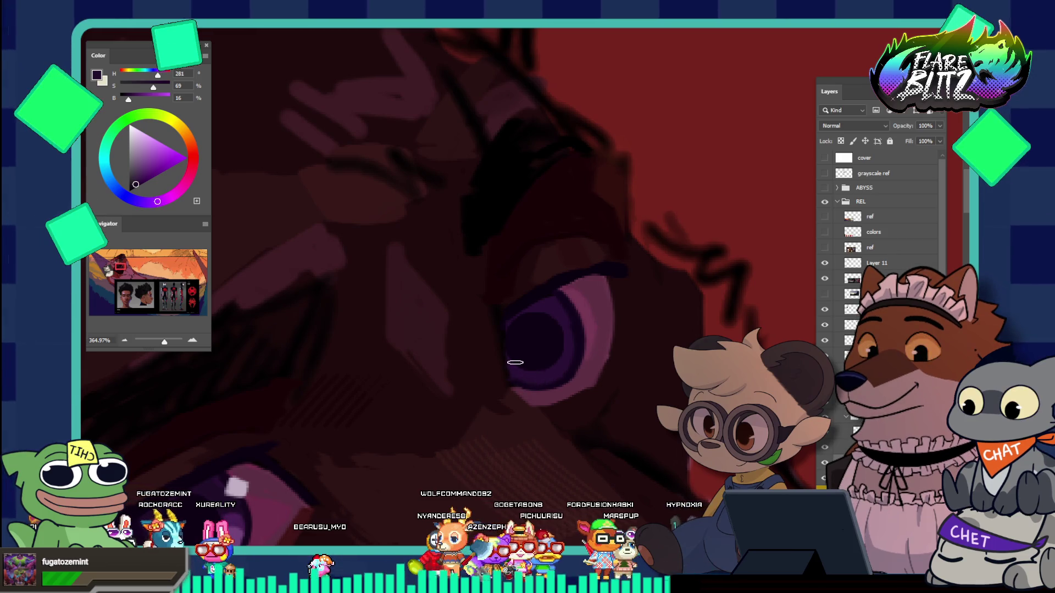
Step: Zoom in on the purple eye and sample a lighter muted purple (H292 S45 B48)
{"action": "left_click_drag", "start_coordinate": [522, 311], "coordinate": [302, 514]}
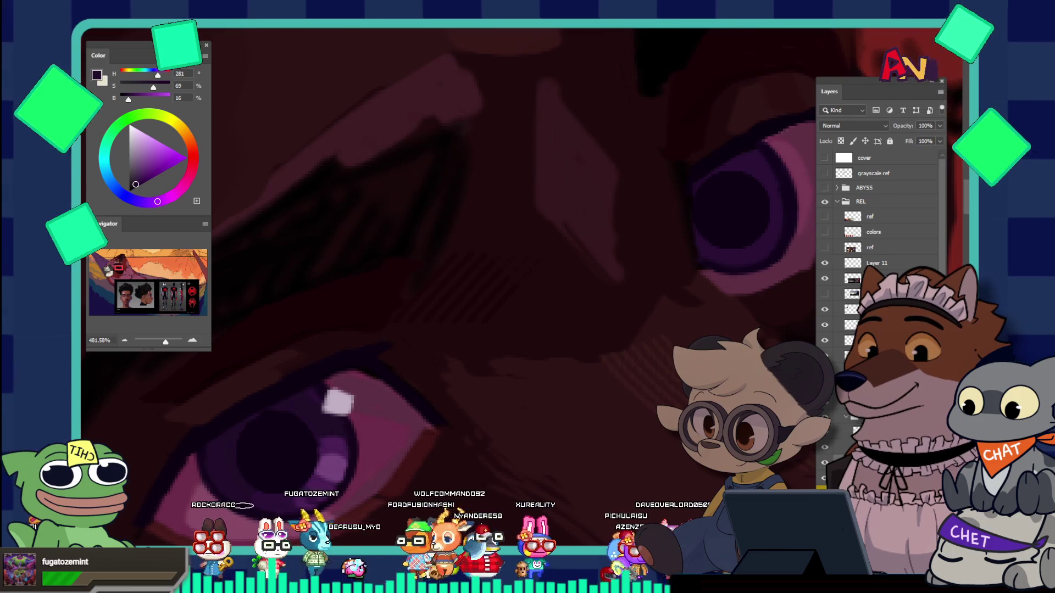
{"action": "left_click_drag", "start_coordinate": [400, 420], "coordinate": [334, 395]}
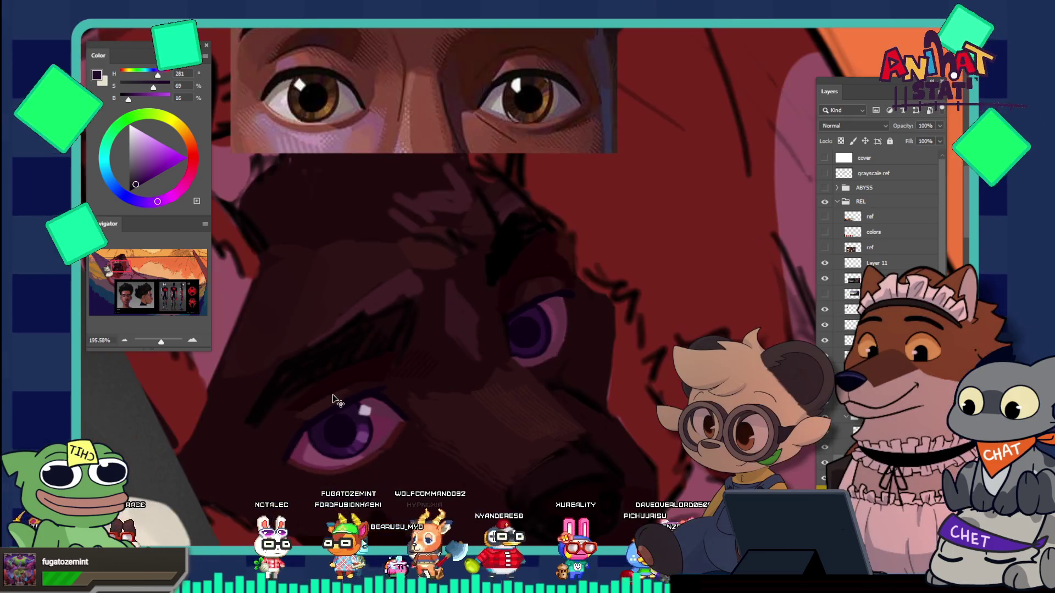
{"action": "mouse_move", "coordinate": [431, 400]}
{"action": "left_mouse_down"}
{"action": "mouse_move", "coordinate": [395, 399]}
{"action": "mouse_move", "coordinate": [532, 394]}
{"action": "left_mouse_up"}
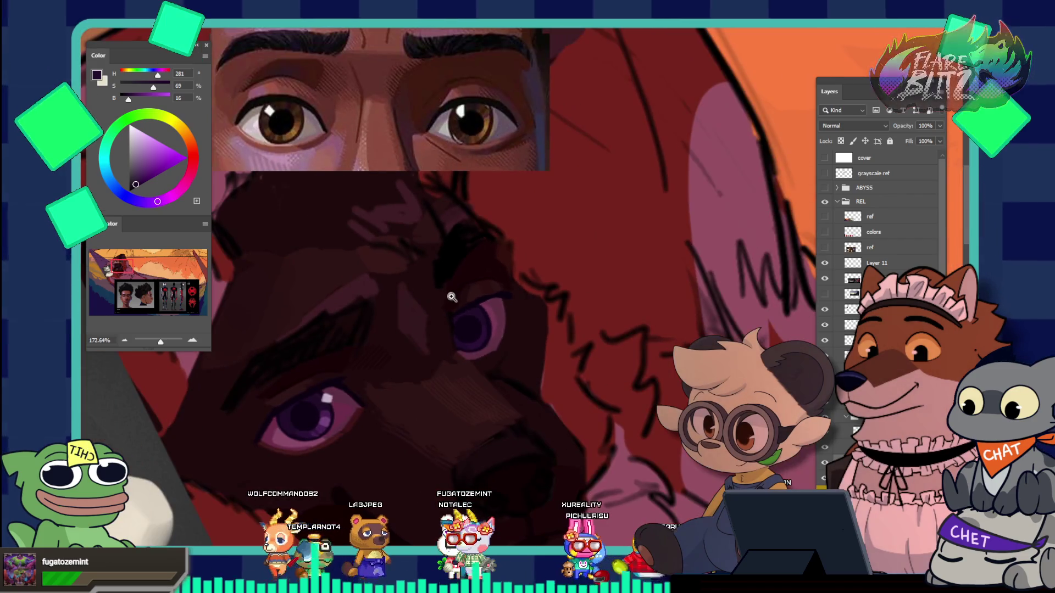
{"action": "scroll", "coordinate": [489, 324], "scroll_direction": "down", "scroll_amount": 2}
{"action": "scroll", "coordinate": [511, 335], "scroll_direction": "up", "scroll_amount": 3}
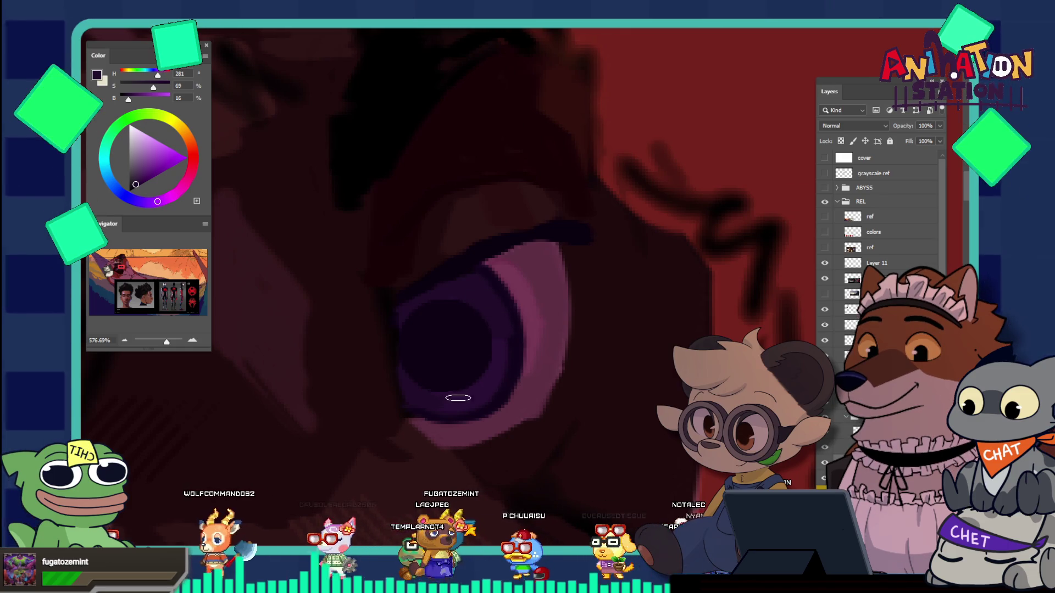
{"action": "scroll", "coordinate": [481, 299], "scroll_direction": "down", "scroll_amount": 4}
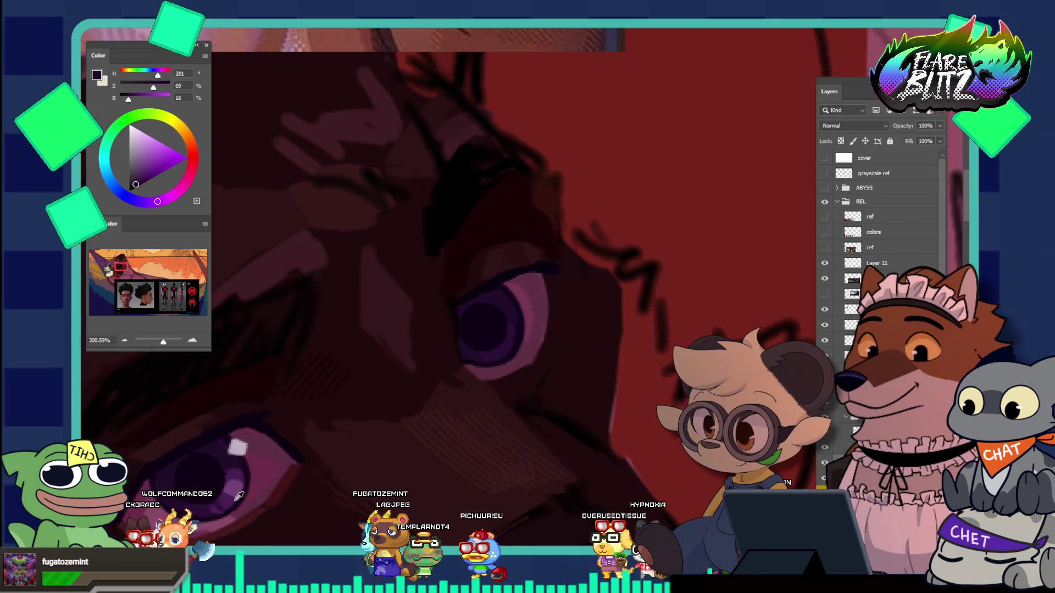
{"action": "left_click", "coordinate": [299, 451], "text": "alt"}
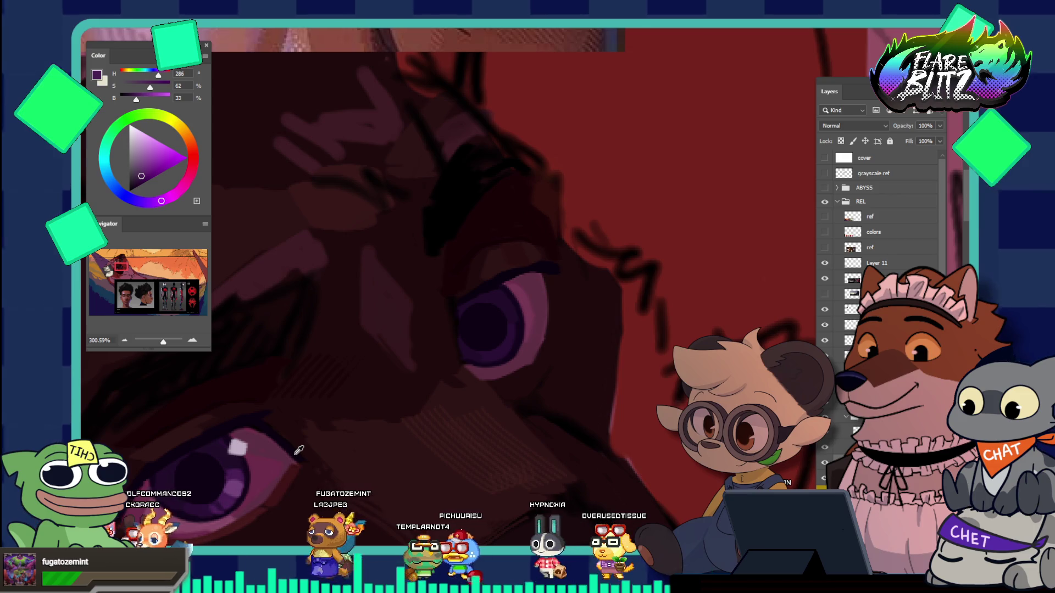
Step: Paint iris detail in the lighter purple while adjusting the view around the eye
{"action": "scroll", "coordinate": [537, 308], "scroll_direction": "up", "scroll_amount": 3}
{"action": "scroll", "coordinate": [571, 328], "scroll_direction": "up", "scroll_amount": 2}
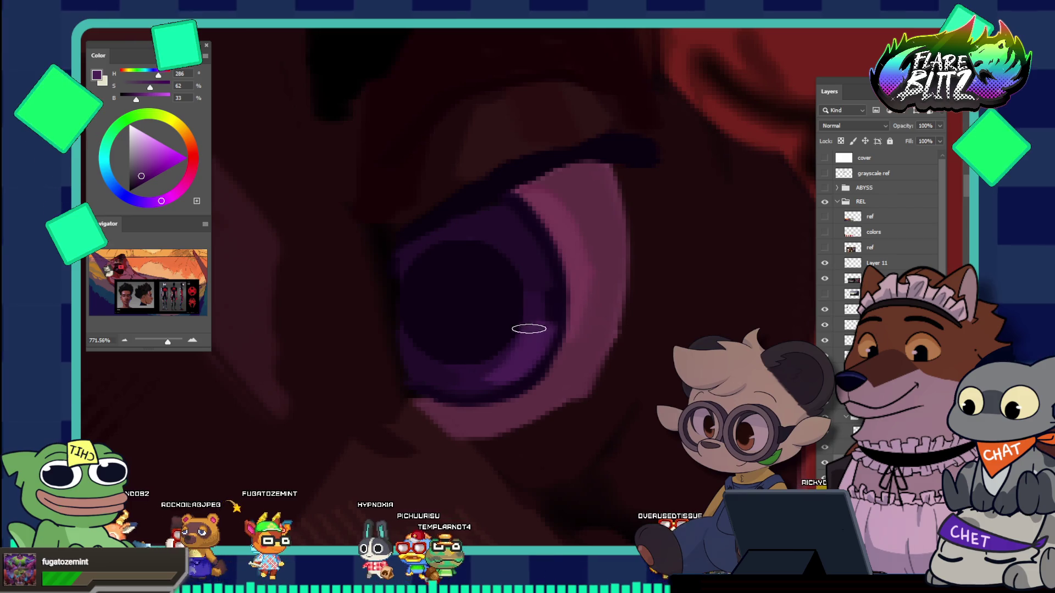
{"action": "scroll", "coordinate": [465, 272], "scroll_direction": "down", "scroll_amount": 4}
{"action": "scroll", "coordinate": [465, 272], "scroll_direction": "down", "scroll_amount": 2}
{"action": "scroll", "coordinate": [513, 289], "scroll_direction": "down", "scroll_amount": 1}
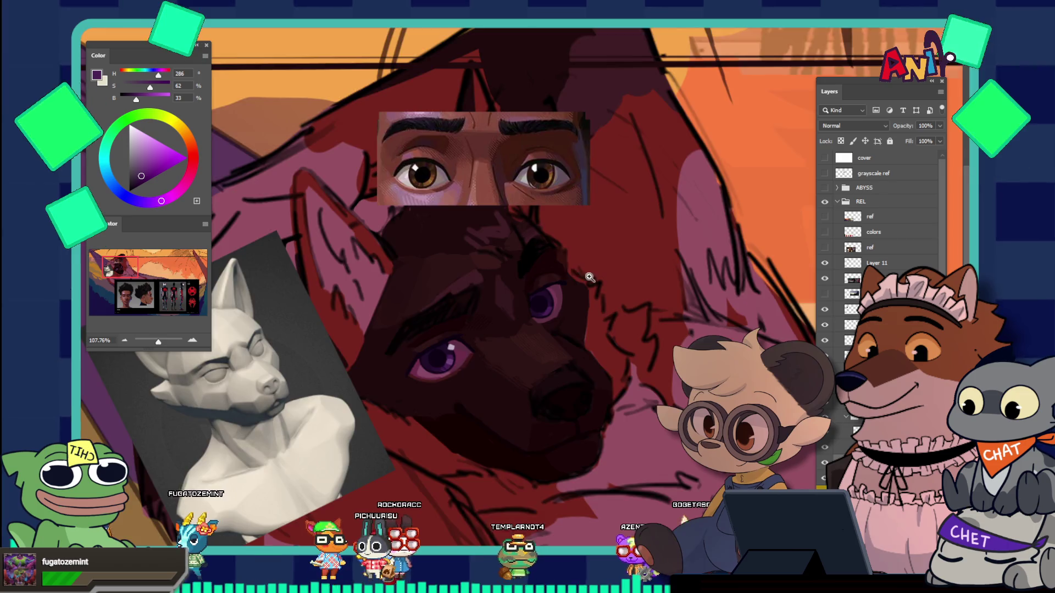
{"action": "scroll", "coordinate": [568, 280], "scroll_direction": "up", "scroll_amount": 2}
{"action": "scroll", "coordinate": [559, 313], "scroll_direction": "up", "scroll_amount": 2}
{"action": "scroll", "coordinate": [553, 346], "scroll_direction": "up", "scroll_amount": 2}
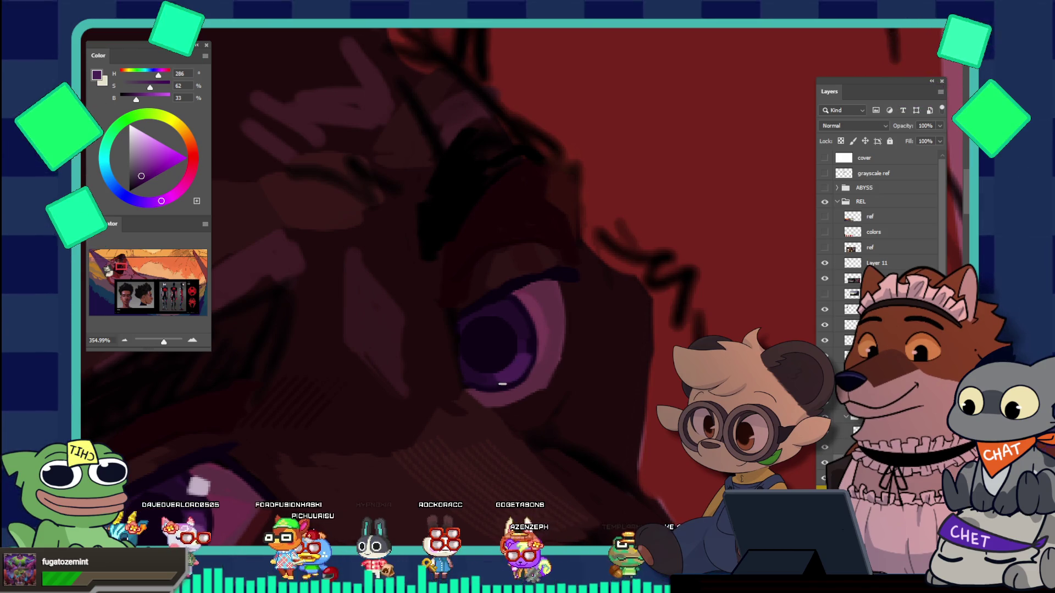
Step: Make the brush much smaller, refine the iris up close, then zoom out to check it
{"action": "key", "text": "bracketleft"}
{"action": "key", "text": "bracketleft"}
{"action": "key", "text": "bracketleft"}
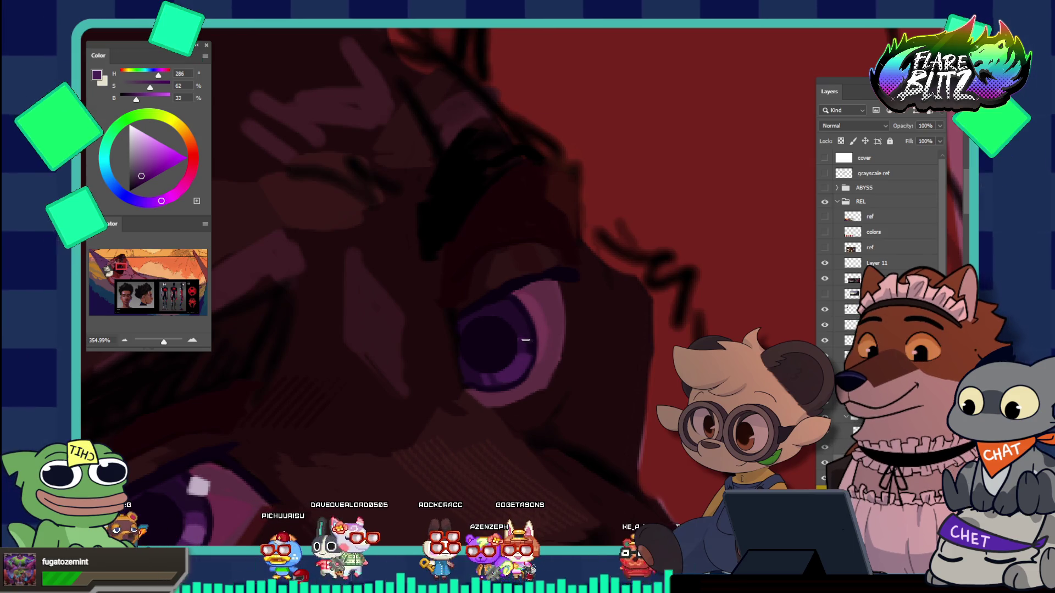
{"action": "key", "text": "z"}
{"action": "left_click_drag", "start_coordinate": [541, 339], "coordinate": [564, 308]}
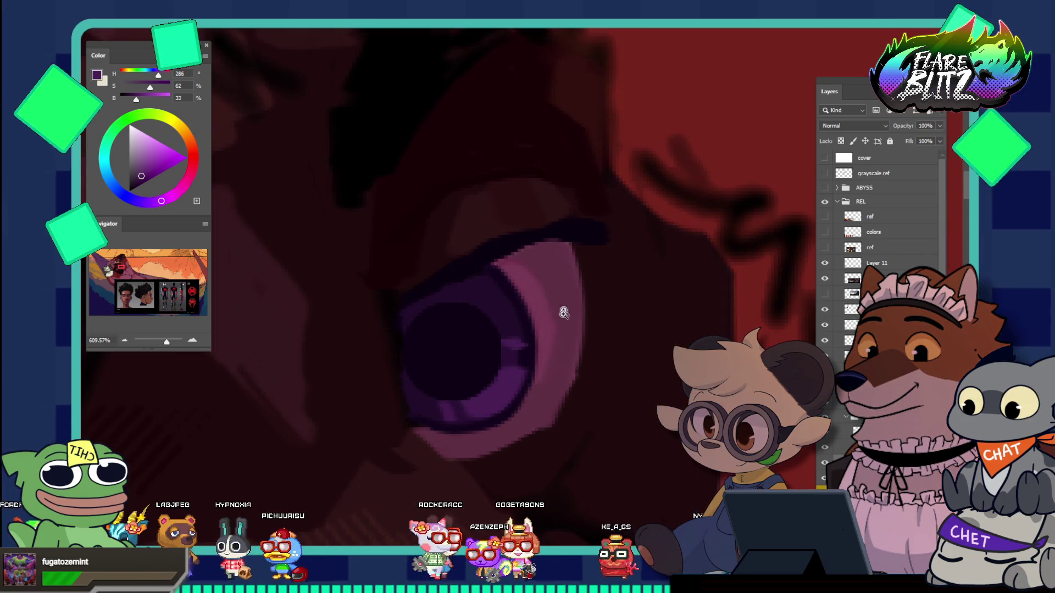
{"action": "key", "text": "b"}
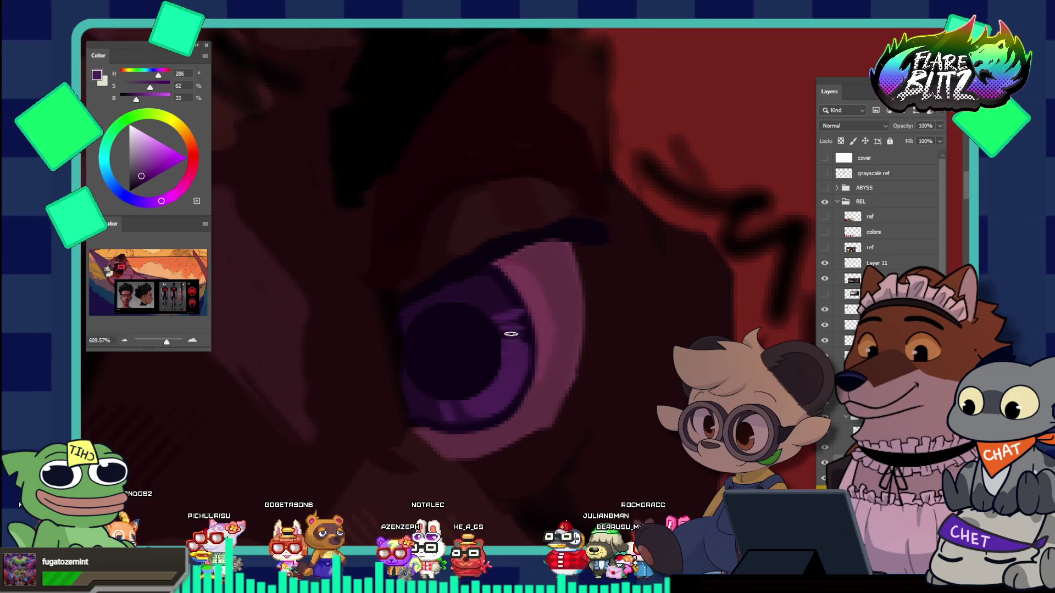
{"action": "mouse_move", "coordinate": [512, 335]}
{"action": "left_mouse_down"}
{"action": "mouse_move", "coordinate": [438, 278]}
{"action": "mouse_move", "coordinate": [552, 337]}
{"action": "left_mouse_up"}
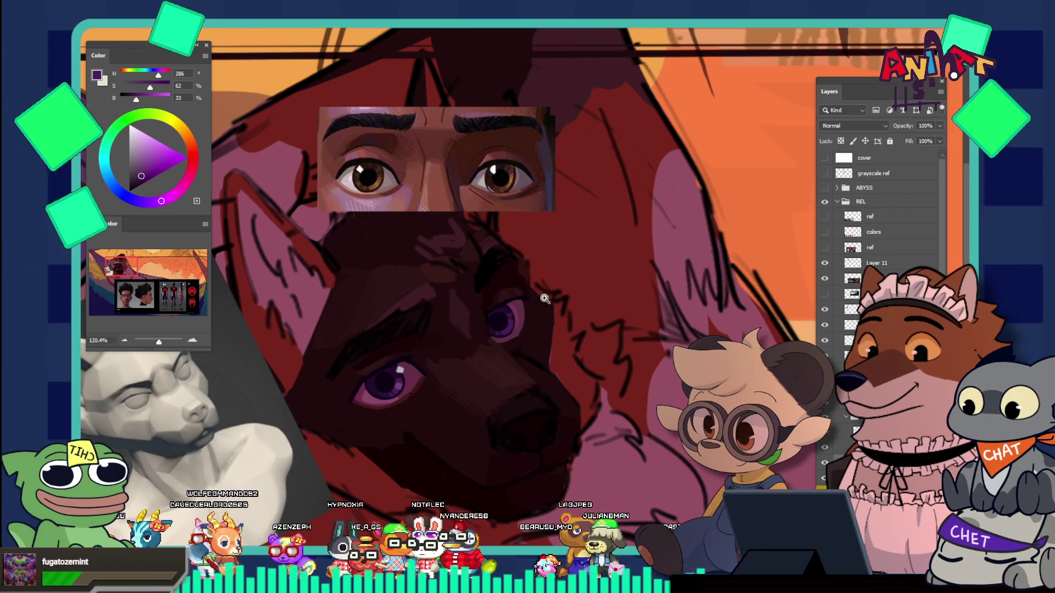
{"action": "scroll", "coordinate": [406, 387], "scroll_direction": "up", "scroll_amount": 5}
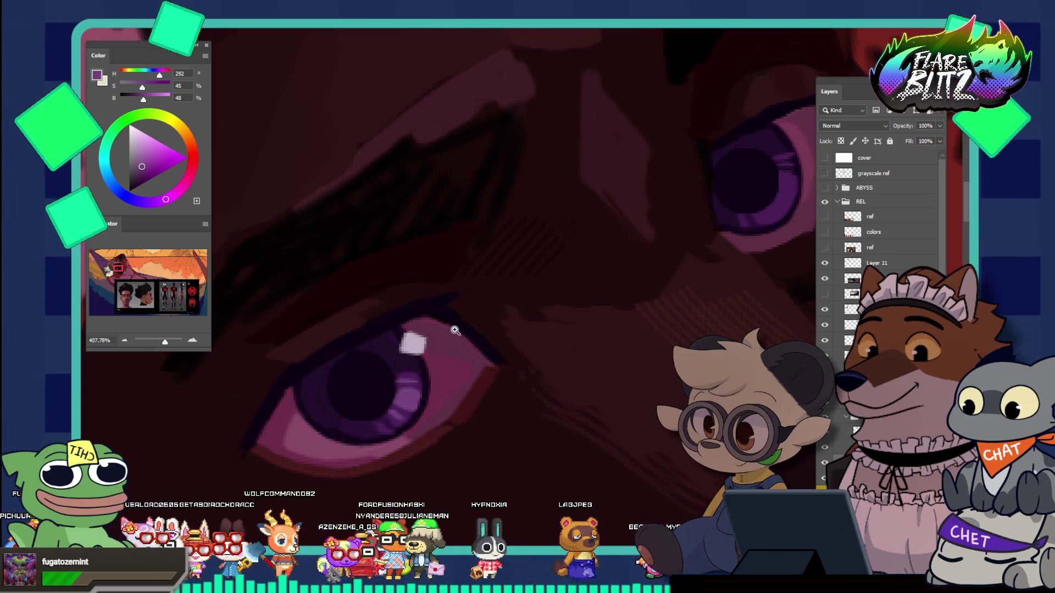
Step: Zoom in close on the upper eye and pick a lighter purple for the iris
{"action": "scroll", "coordinate": [456, 333], "scroll_direction": "down", "scroll_amount": 8}
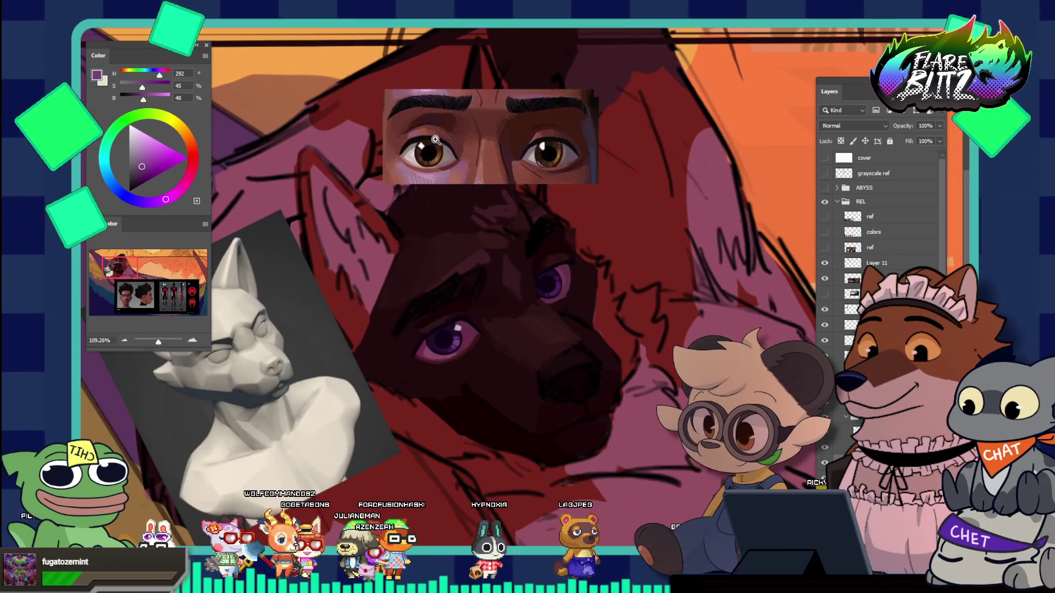
{"action": "scroll", "coordinate": [436, 140], "scroll_direction": "up", "scroll_amount": 3}
{"action": "scroll", "coordinate": [456, 220], "scroll_direction": "down", "scroll_amount": 5}
{"action": "scroll", "coordinate": [475, 277], "scroll_direction": "up", "scroll_amount": 5}
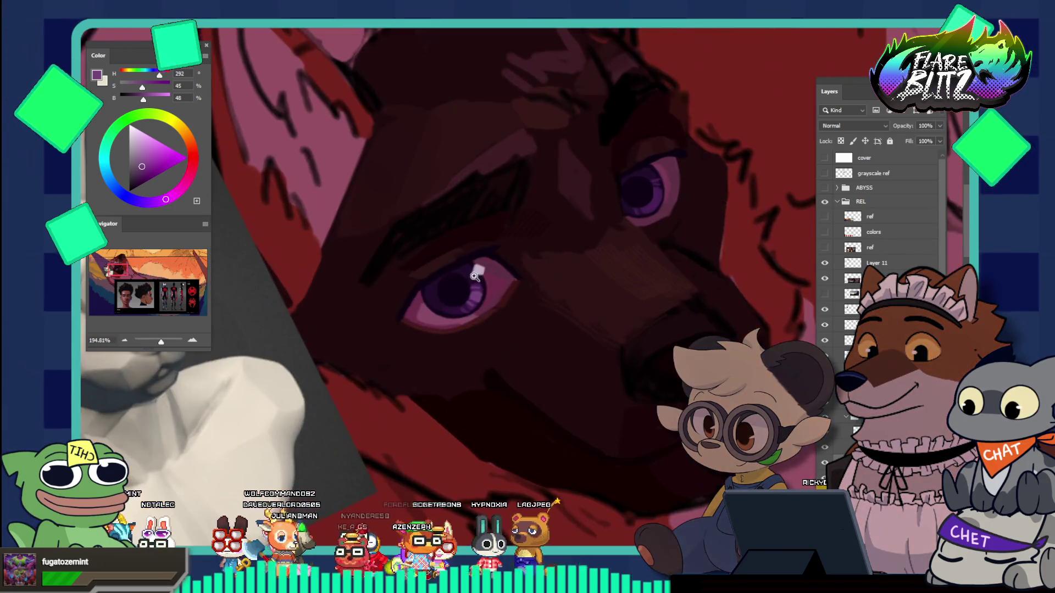
{"action": "left_click_drag", "start_coordinate": [475, 277], "coordinate": [517, 280]}
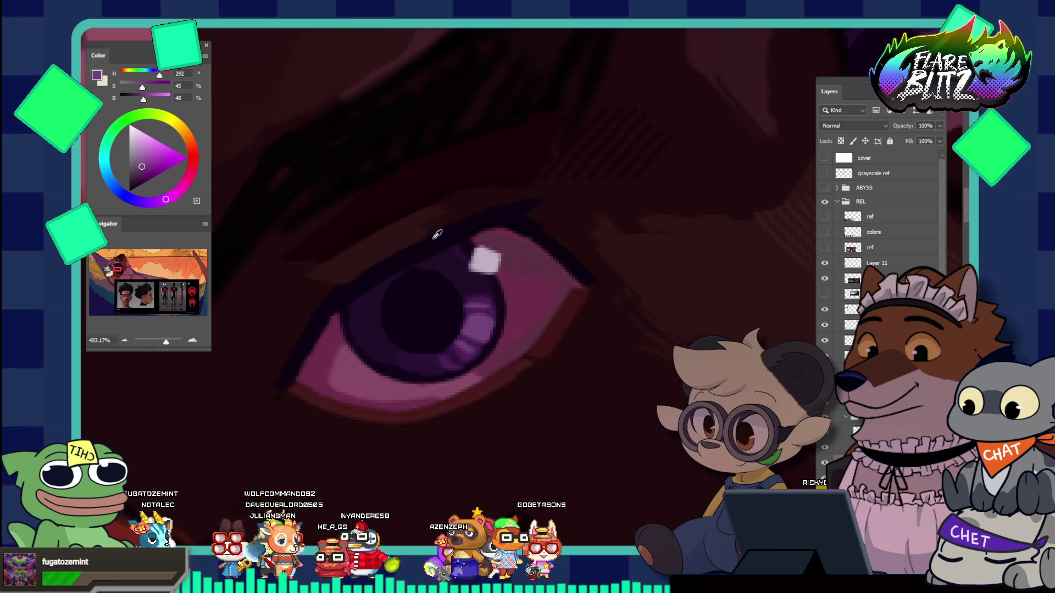
{"action": "left_click", "coordinate": [142, 158]}
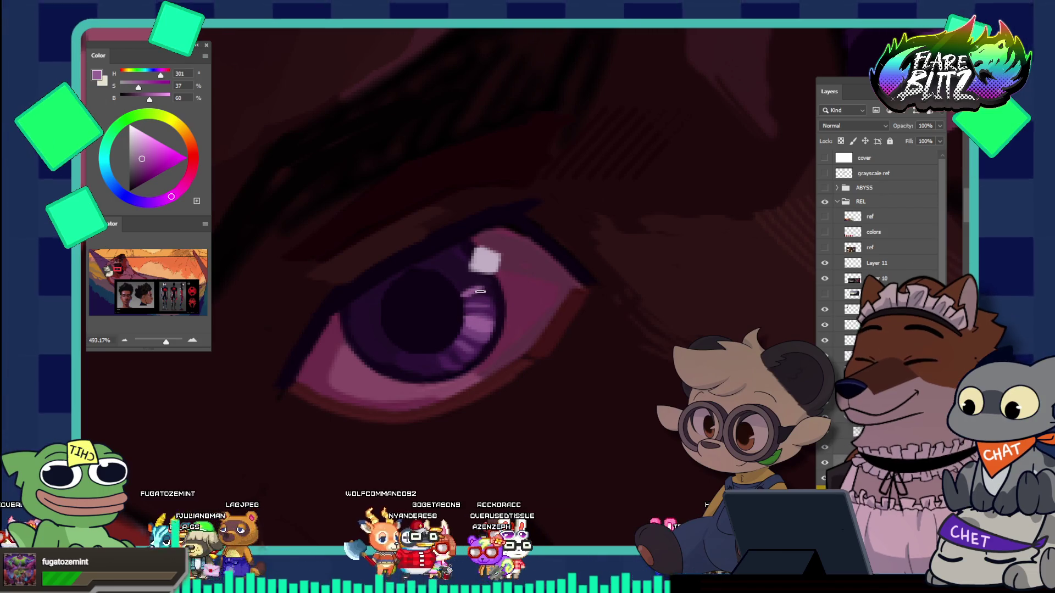
Step: Check the whole painting, then sample a darker purple from the eye to touch up the iris
{"action": "key", "text": "ctrl+0"}
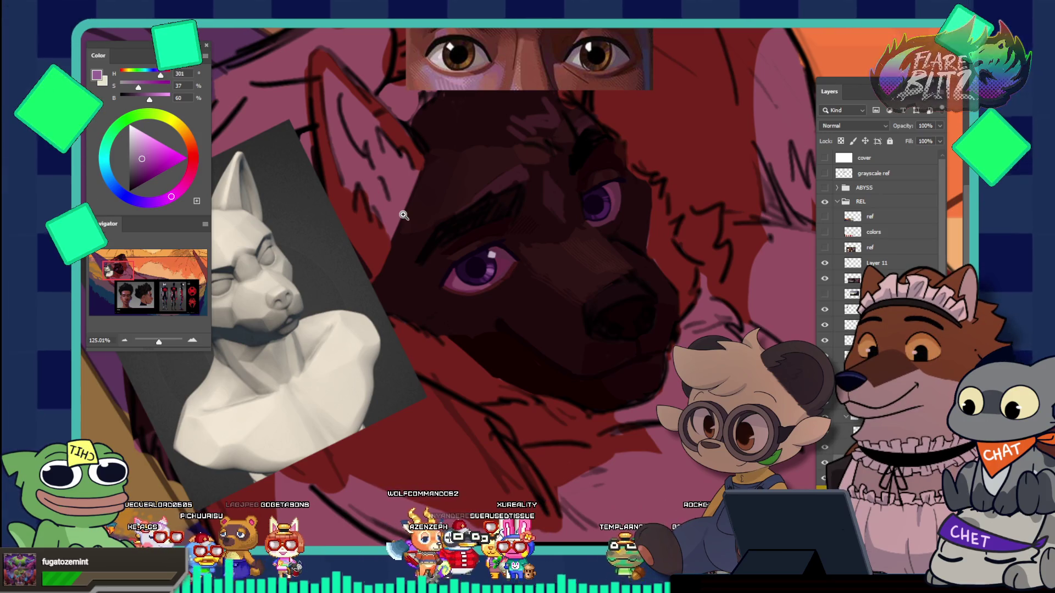
{"action": "left_click_drag", "start_coordinate": [403, 215], "coordinate": [445, 319]}
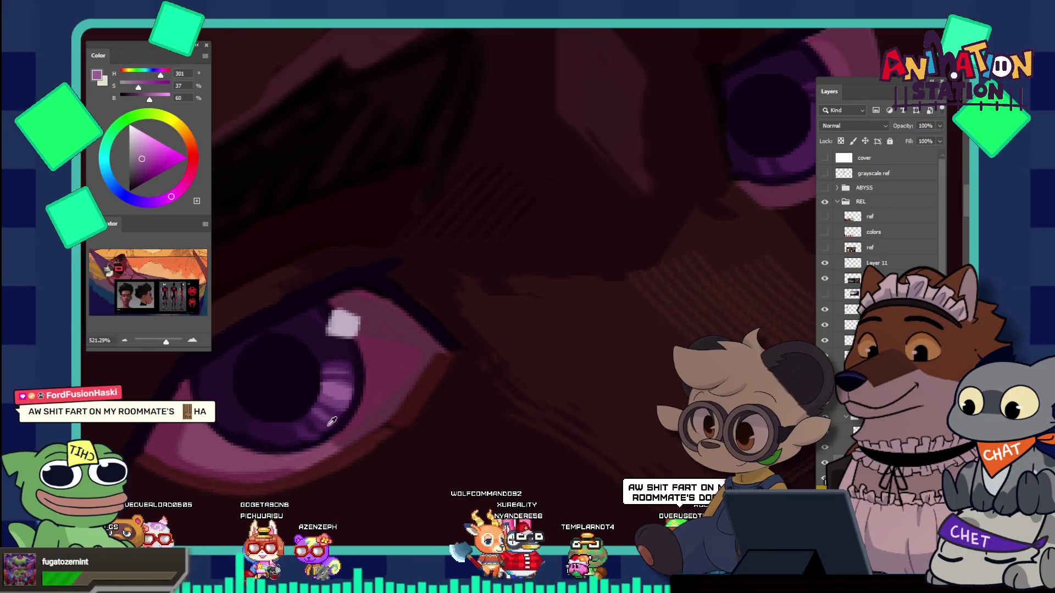
{"action": "left_click", "coordinate": [333, 405]}
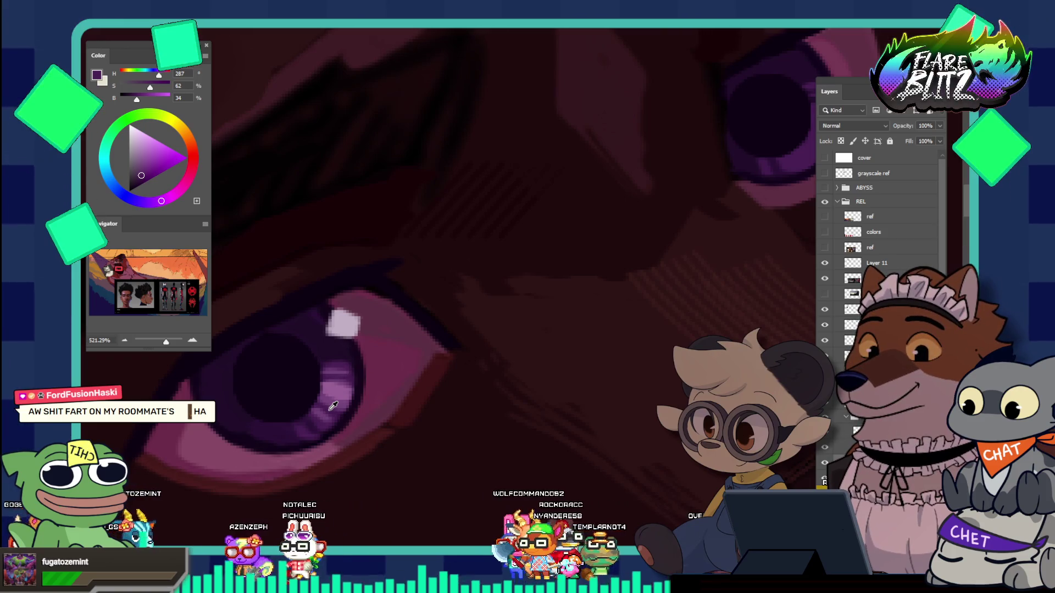
{"action": "mouse_move", "coordinate": [442, 308]}
{"action": "left_mouse_down"}
{"action": "mouse_move", "coordinate": [412, 307]}
{"action": "mouse_move", "coordinate": [519, 341]}
{"action": "left_mouse_up"}
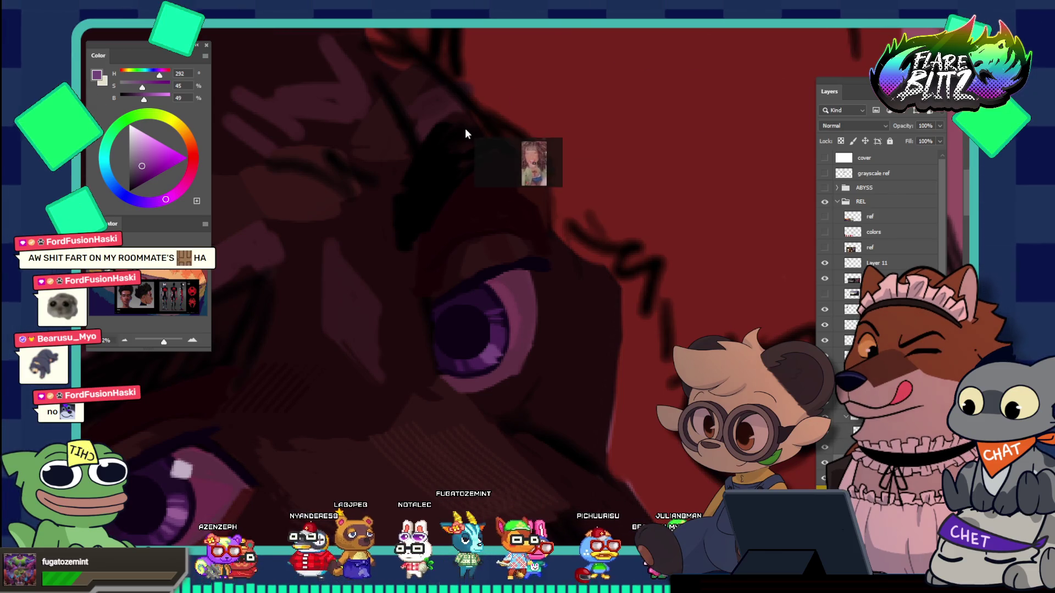
{"action": "left_click_drag", "start_coordinate": [600, 58], "coordinate": [464, 127]}
{"action": "double_click", "coordinate": [454, 47]}
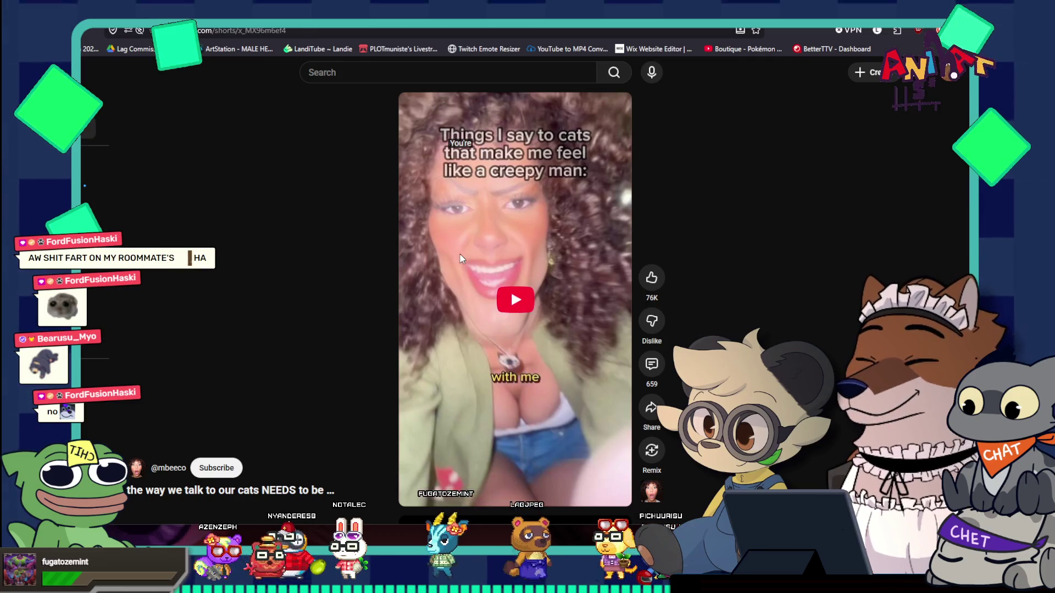
{"action": "left_click", "coordinate": [484, 249]}
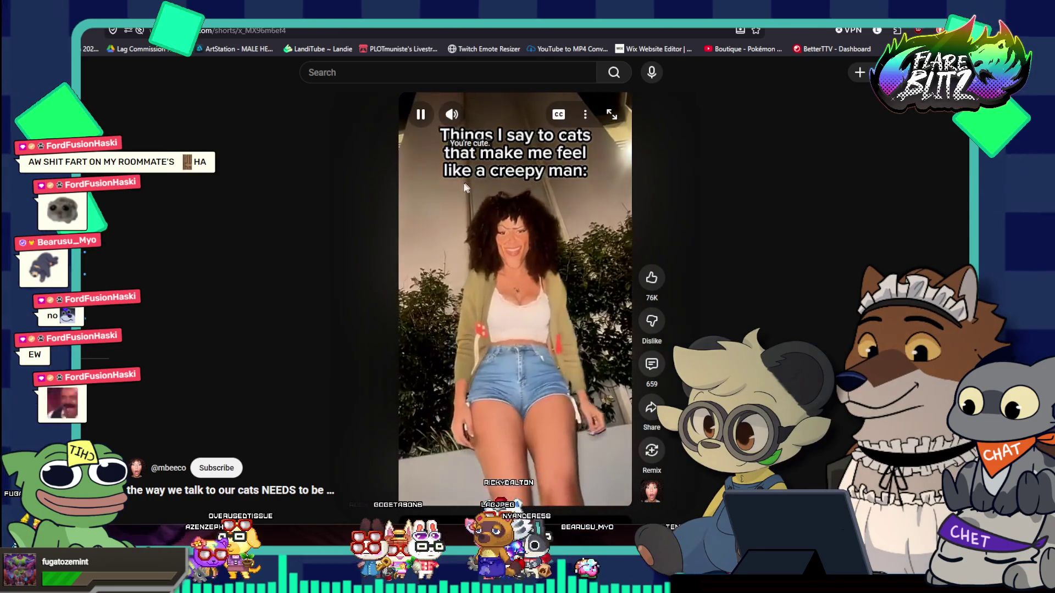
{"action": "left_click", "coordinate": [445, 215]}
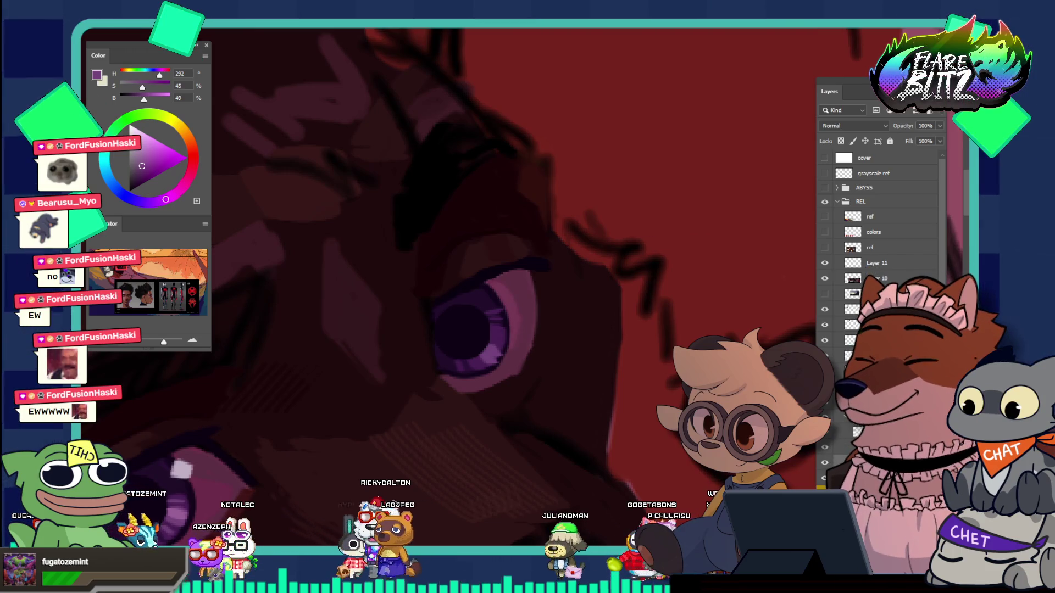
Step: Zoom in on the wolf's eye and sample its iris purple
{"action": "left_click", "coordinate": [501, 350]}
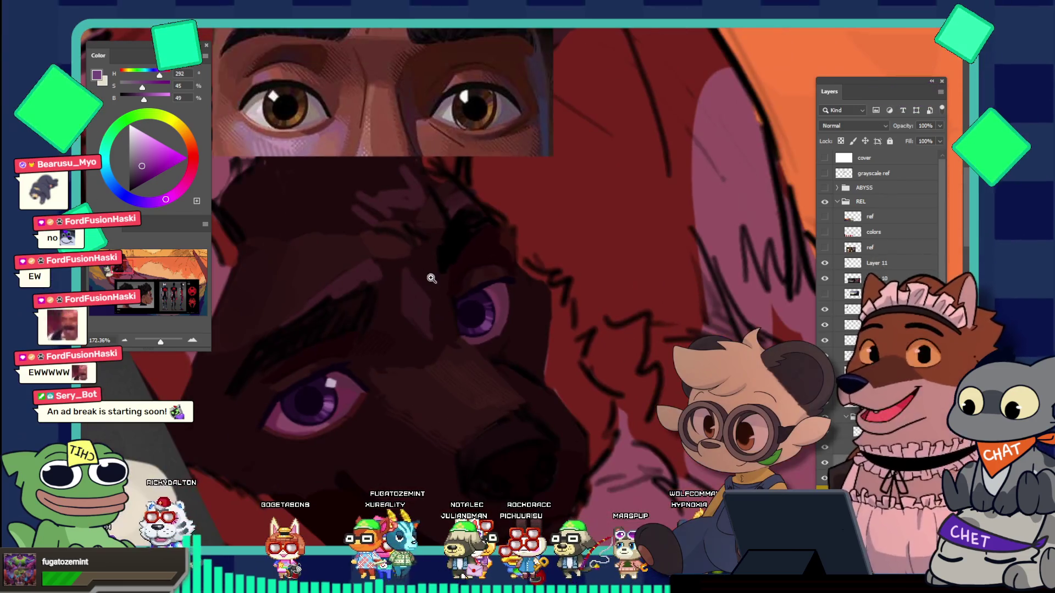
{"action": "scroll", "coordinate": [515, 281], "scroll_direction": "down", "scroll_amount": 1}
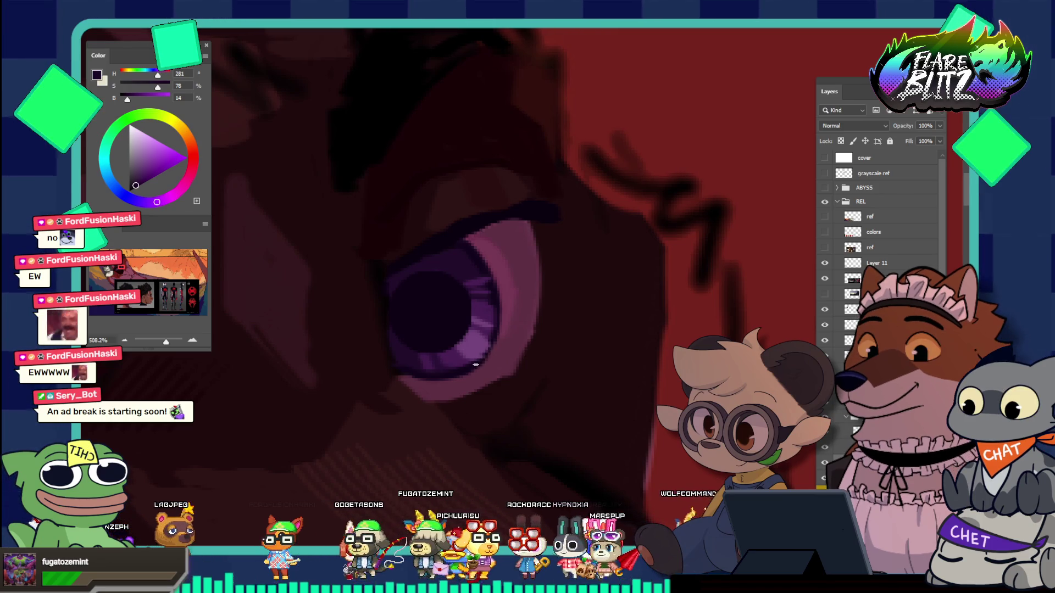
{"action": "mouse_move", "coordinate": [533, 287]}
{"action": "left_mouse_down"}
{"action": "mouse_move", "coordinate": [455, 286]}
{"action": "mouse_move", "coordinate": [470, 335]}
{"action": "left_mouse_up"}
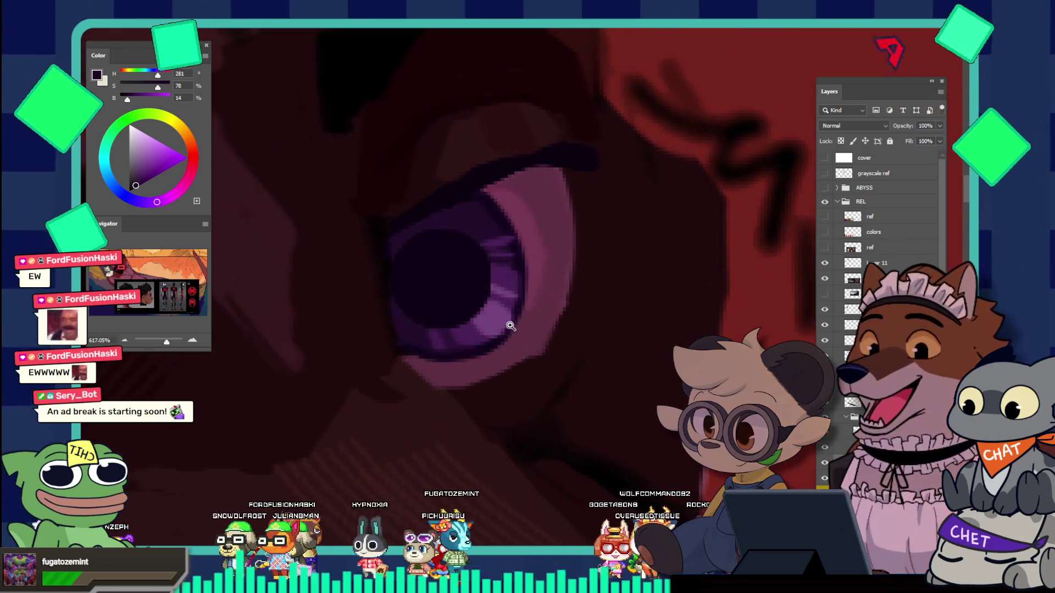
{"action": "left_click", "coordinate": [471, 336], "text": "alt"}
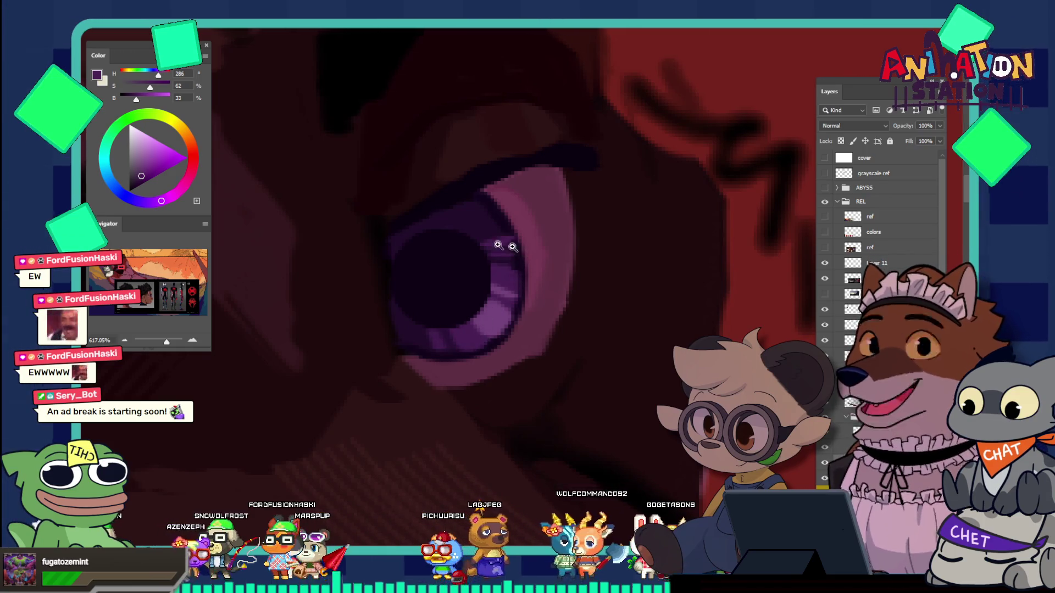
Step: Pick a pale lavender (hue 294, 76% brightness) and paint a small highlight glint on the upper eye
{"action": "left_click_drag", "start_coordinate": [510, 246], "coordinate": [406, 202]}
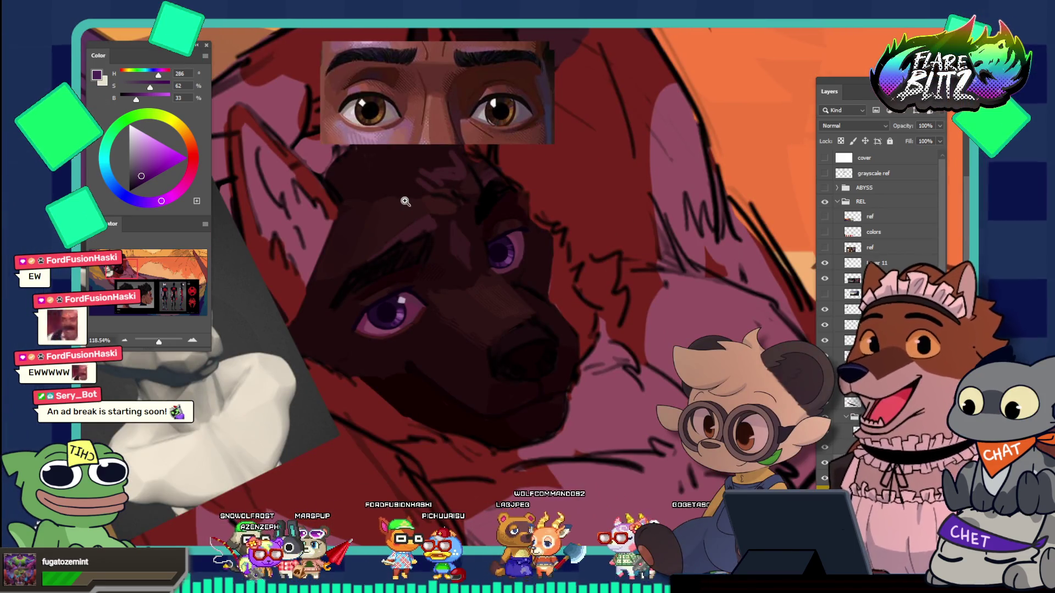
{"action": "left_click_drag", "start_coordinate": [392, 292], "coordinate": [402, 272]}
{"action": "left_click_drag", "start_coordinate": [454, 111], "coordinate": [531, 243]}
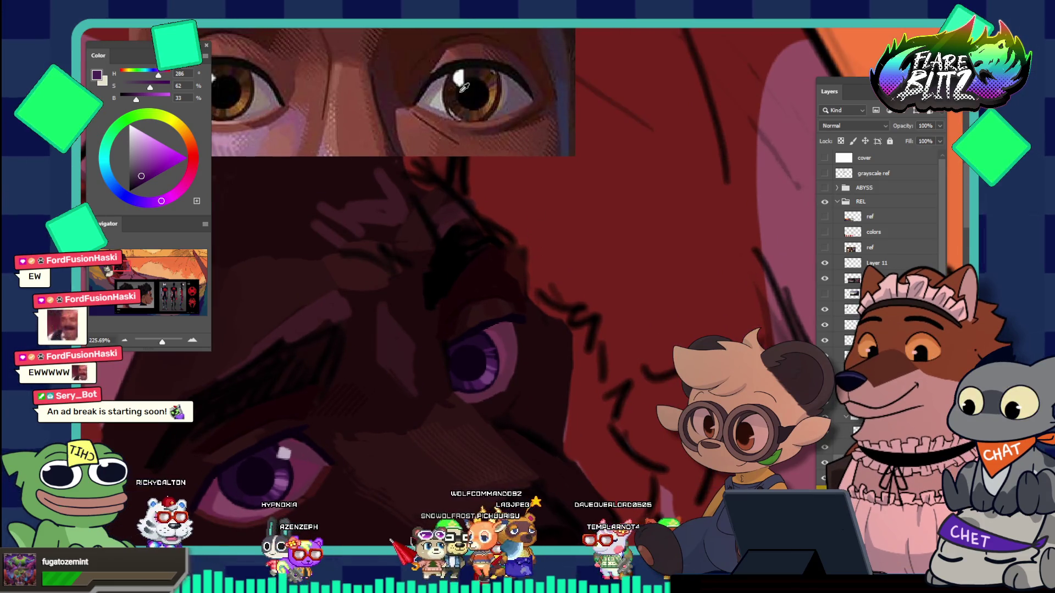
{"action": "left_click", "coordinate": [277, 448]}
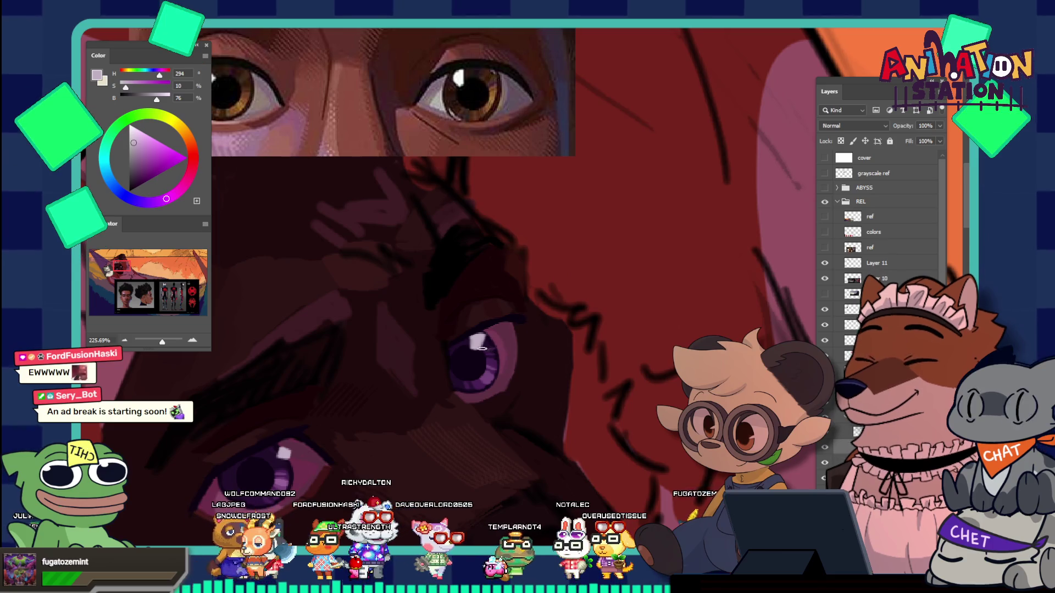
{"action": "mouse_move", "coordinate": [519, 330]}
{"action": "left_mouse_down"}
{"action": "mouse_move", "coordinate": [473, 296]}
{"action": "mouse_move", "coordinate": [499, 385]}
{"action": "left_mouse_up"}
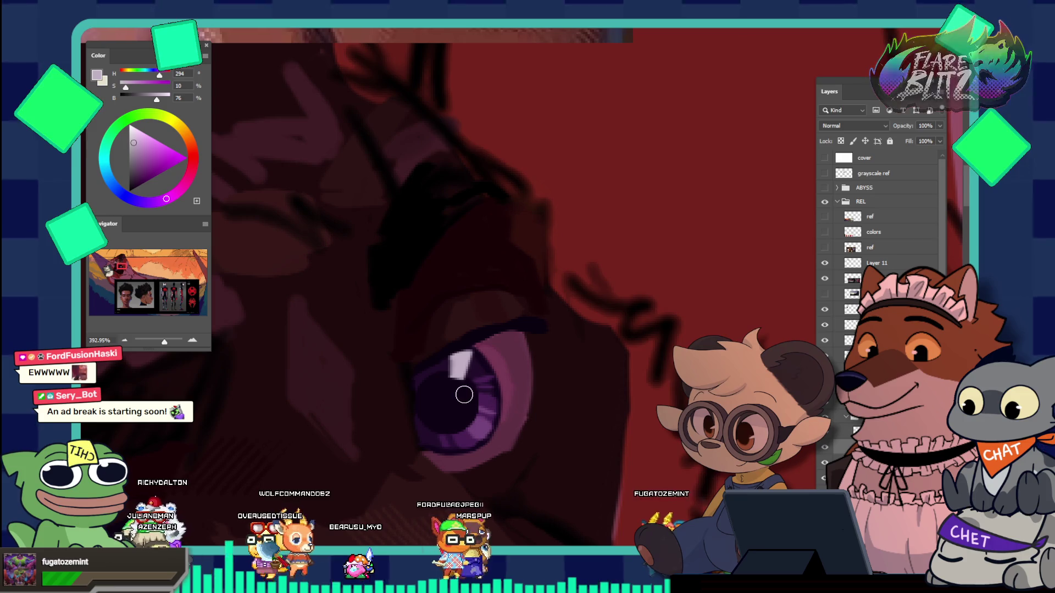
{"action": "scroll", "coordinate": [504, 349], "scroll_direction": "down", "scroll_amount": 4}
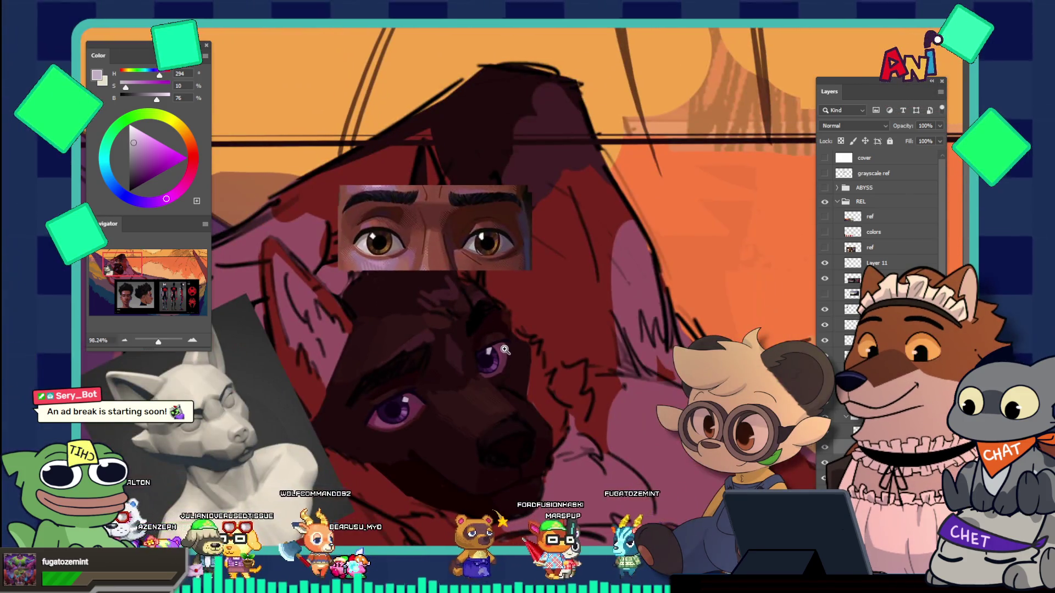
Step: Zoom out to the full image and turn on the white 'cover' layer to hide the dog painting
{"action": "scroll", "coordinate": [503, 335], "scroll_direction": "up", "scroll_amount": 2}
{"action": "scroll", "coordinate": [500, 307], "scroll_direction": "up", "scroll_amount": 2}
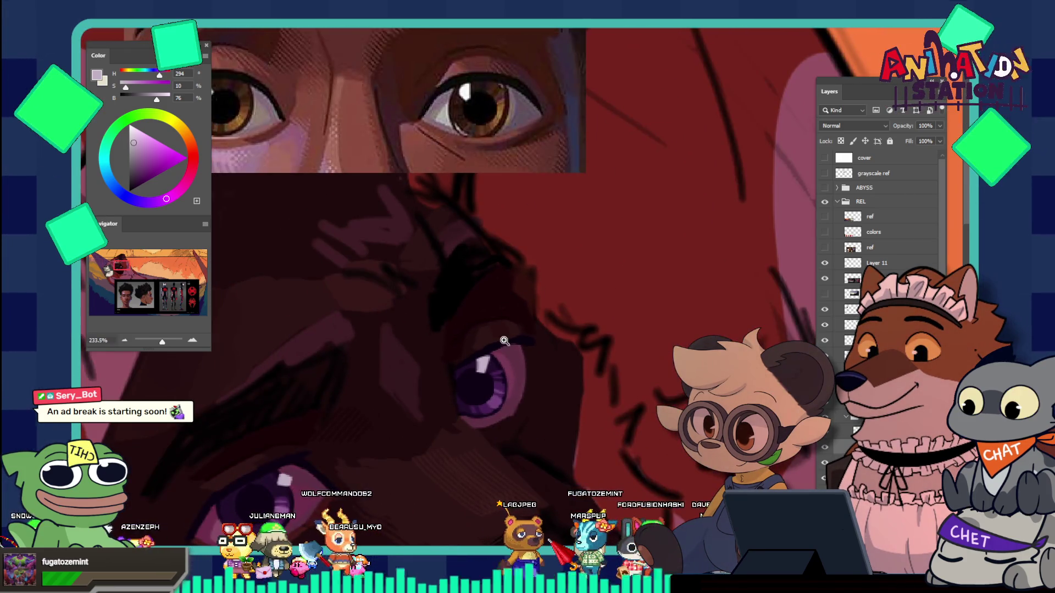
{"action": "scroll", "coordinate": [503, 337], "scroll_direction": "up", "scroll_amount": 2}
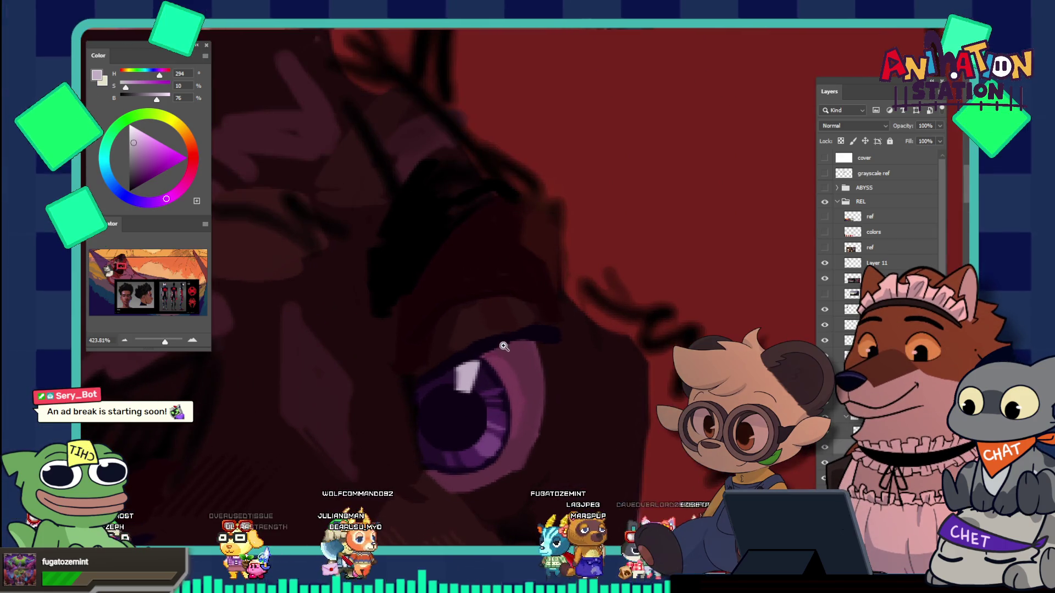
{"action": "scroll", "coordinate": [504, 347], "scroll_direction": "down", "scroll_amount": 5}
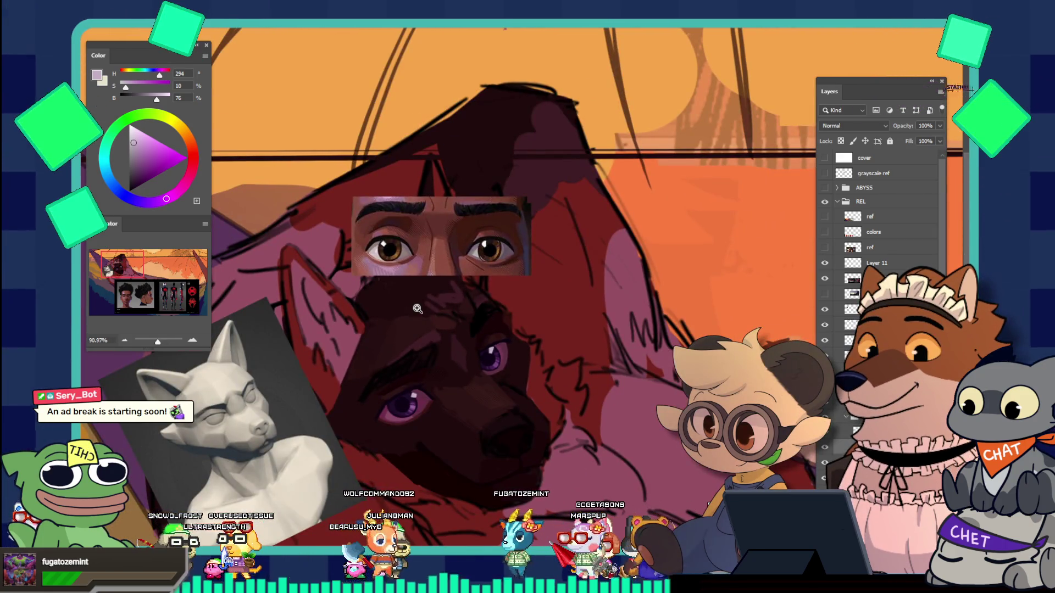
{"action": "scroll", "coordinate": [553, 412], "scroll_direction": "down", "scroll_amount": 3}
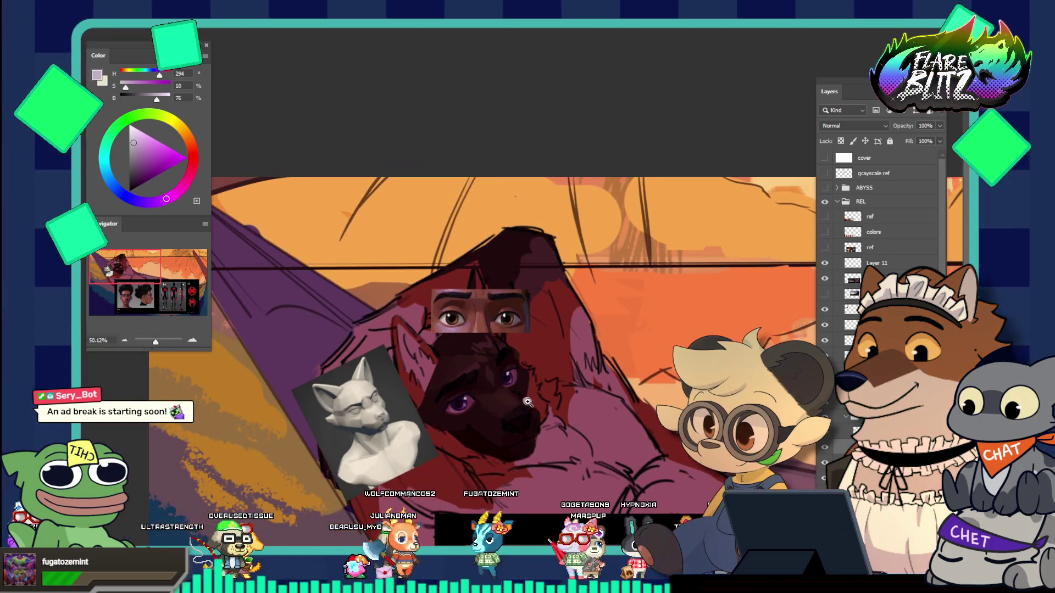
{"action": "scroll", "coordinate": [553, 412], "scroll_direction": "up", "scroll_amount": 2}
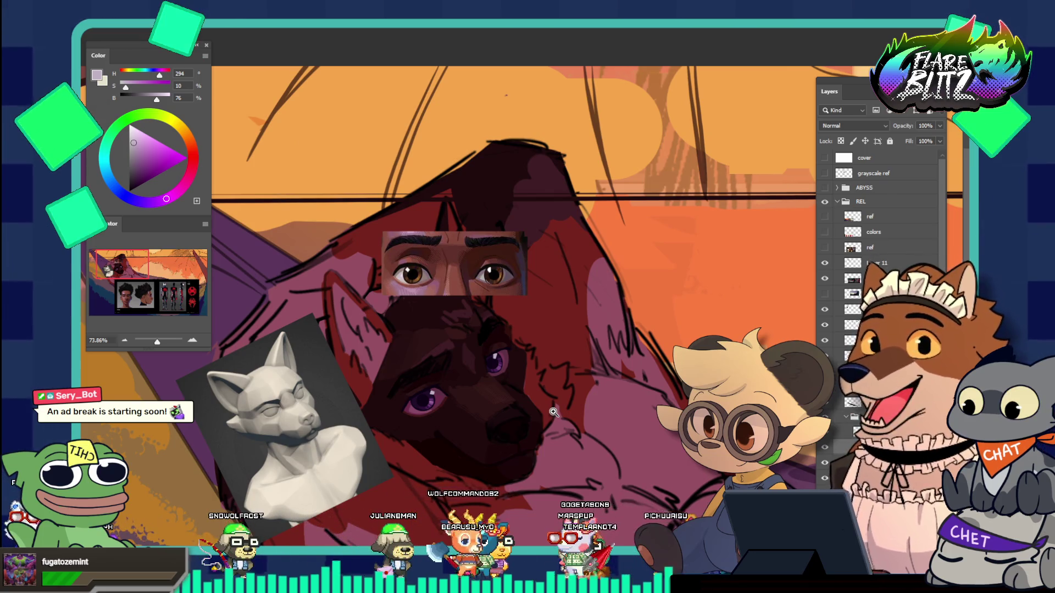
{"action": "left_click", "coordinate": [402, 352], "text": "alt"}
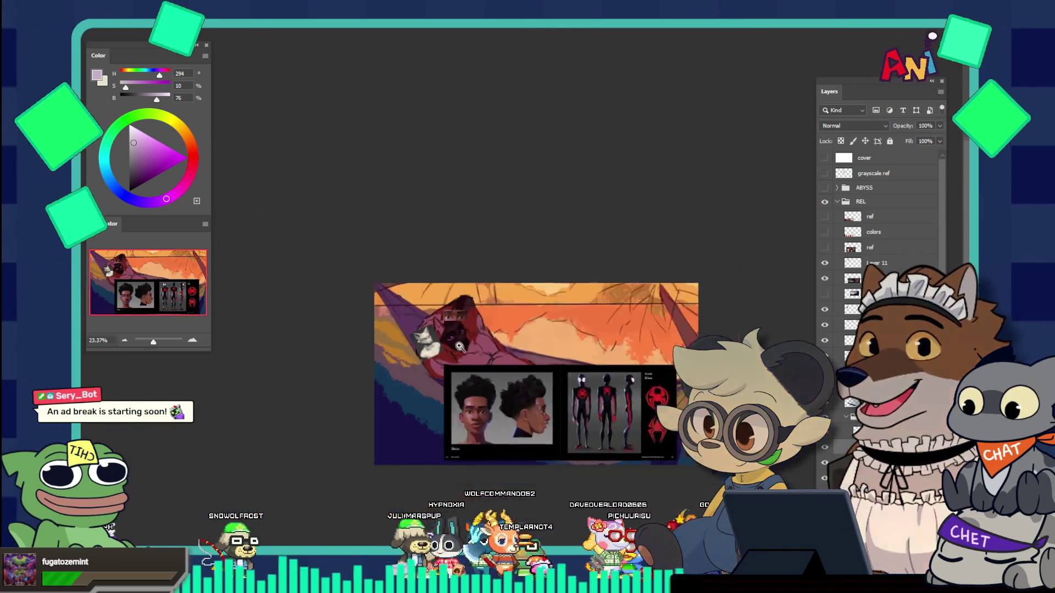
{"action": "left_click", "coordinate": [458, 347], "text": "alt"}
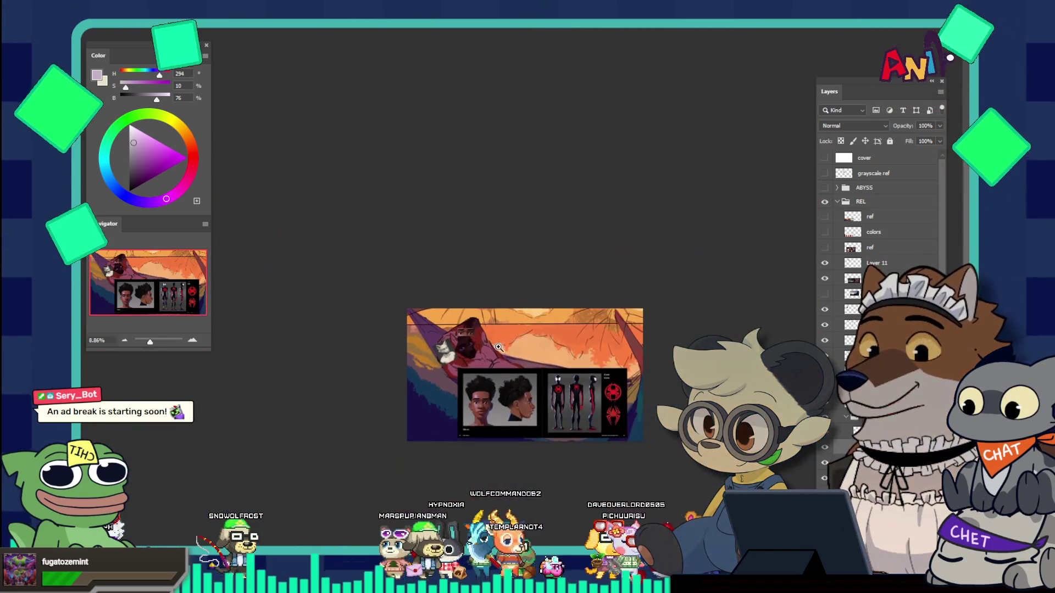
{"action": "left_click", "coordinate": [829, 163]}
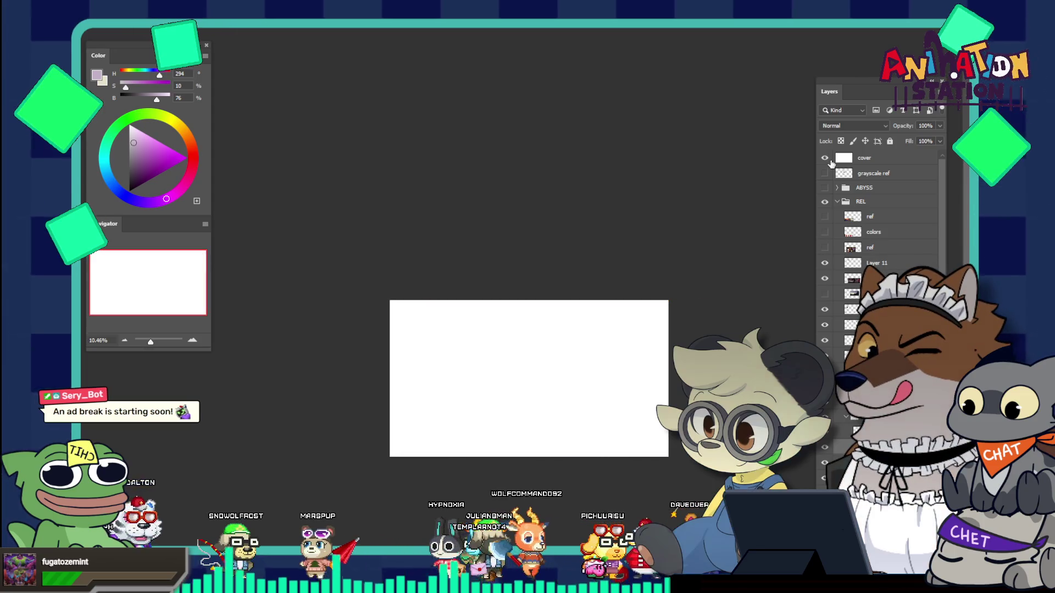